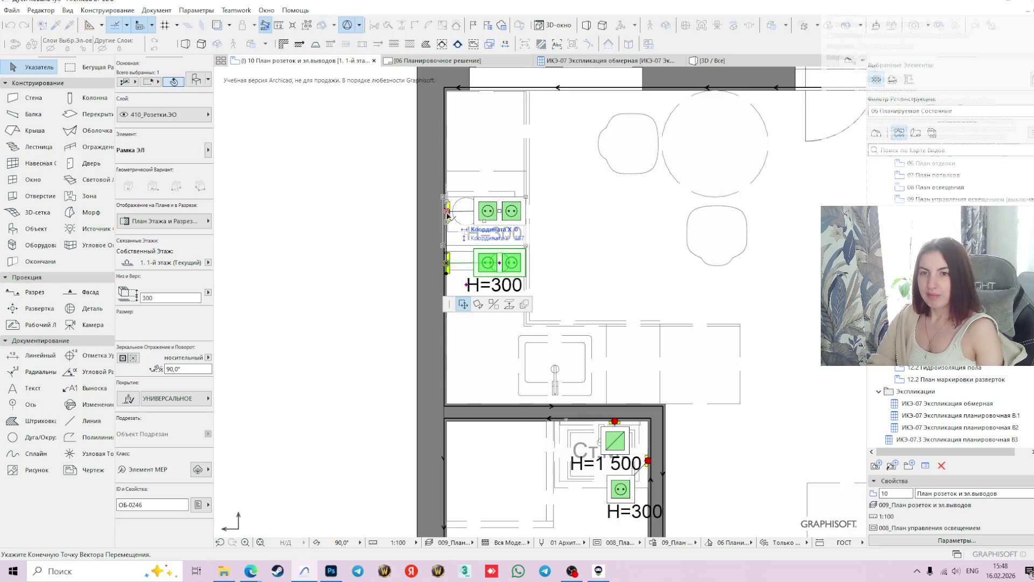
Move the second H=300 double socket pair to sit directly below the upper pair on the left wall
click(500, 214)
click(500, 213)
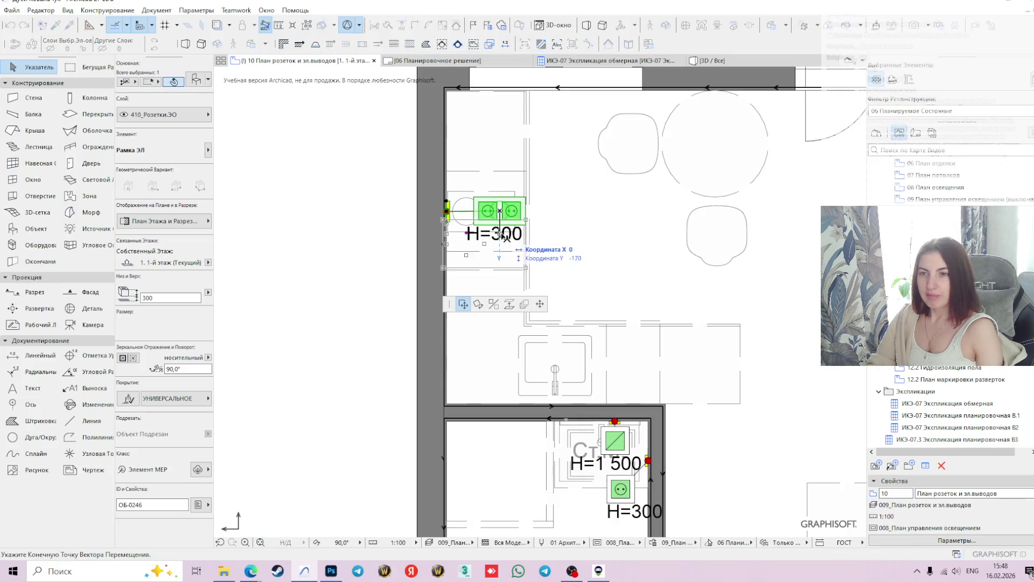
click(540, 305)
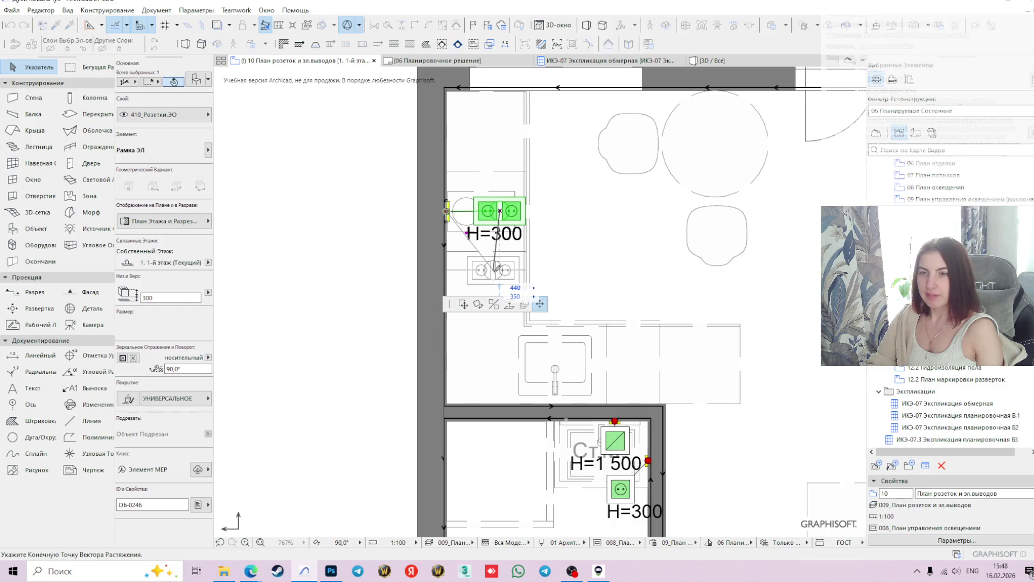
click(500, 270)
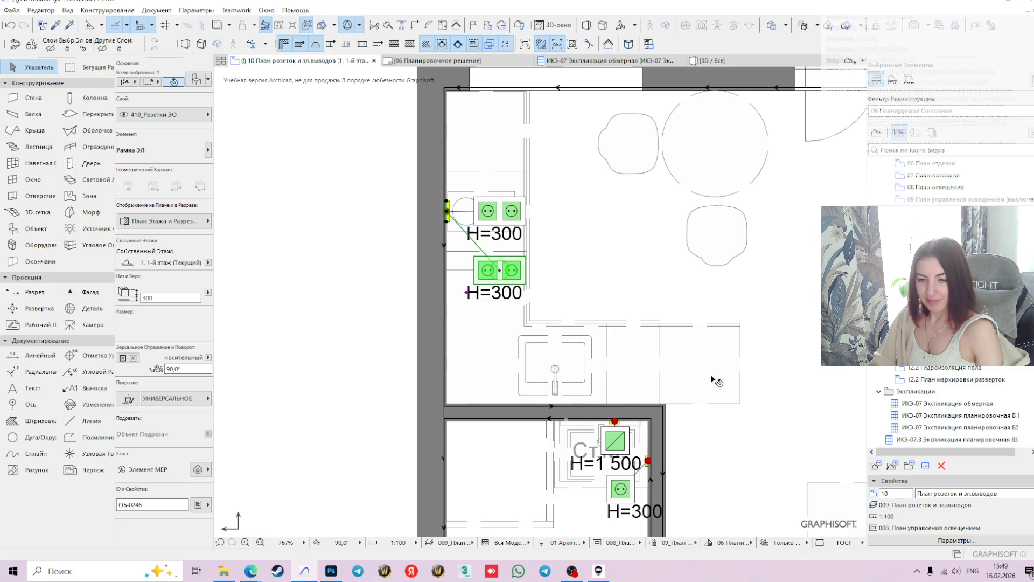
Move the upper socket pair up, then move the lower pair up closer to it
click(501, 212)
scroll(498, 212, up, 3)
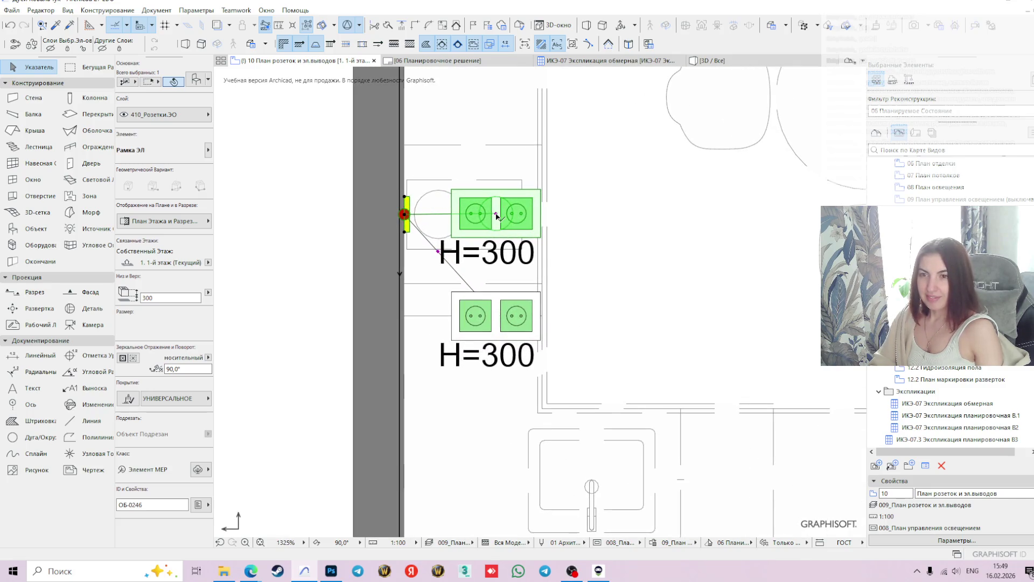
click(497, 214)
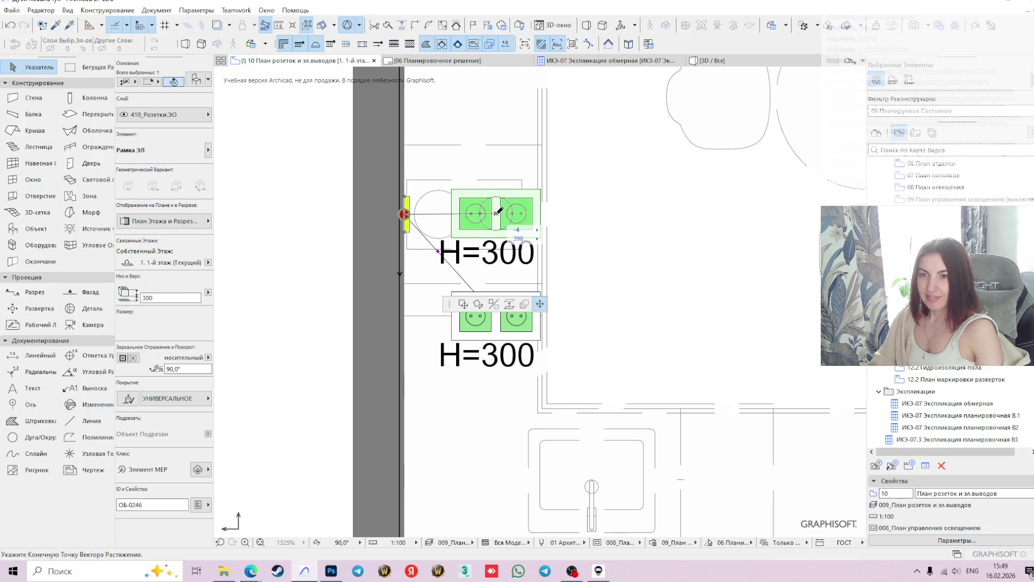
click(496, 175)
click(503, 322)
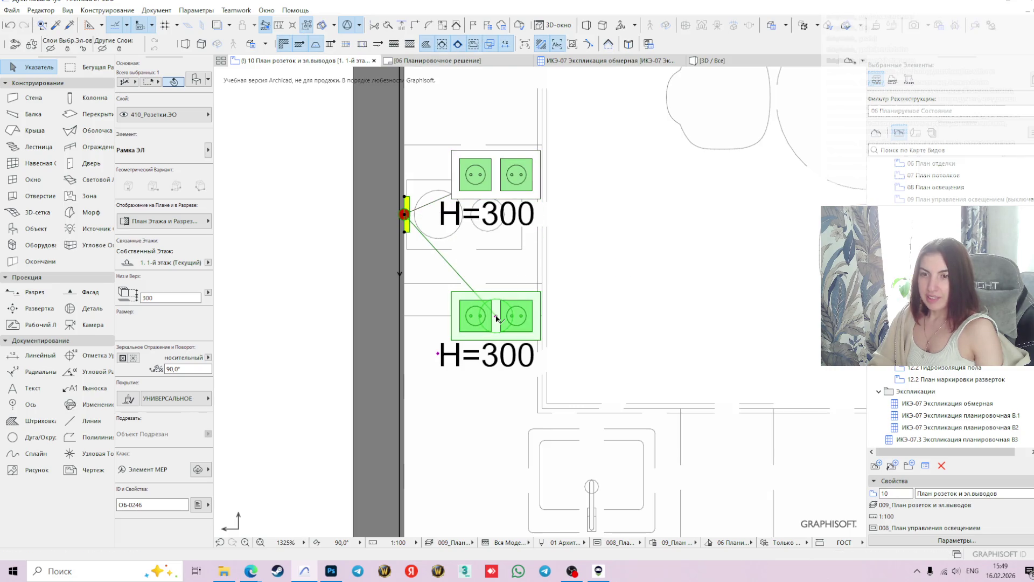
click(497, 315)
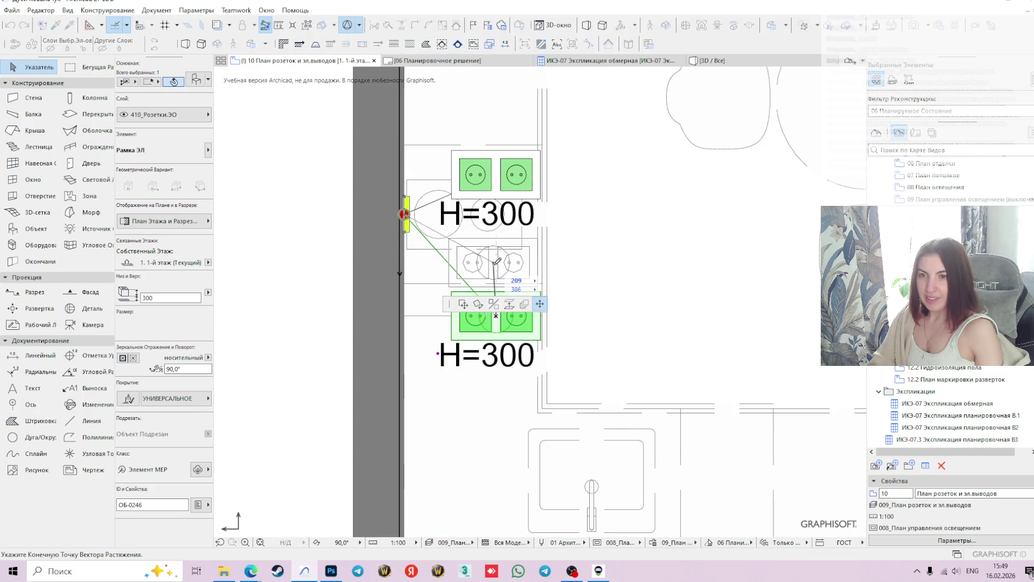
click(496, 264)
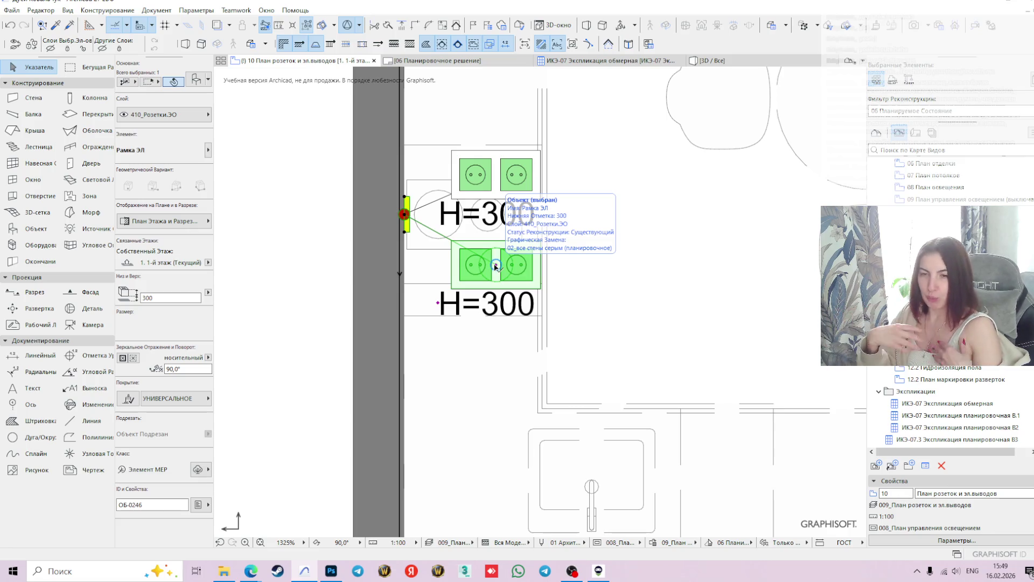
drag(496, 267, 496, 267)
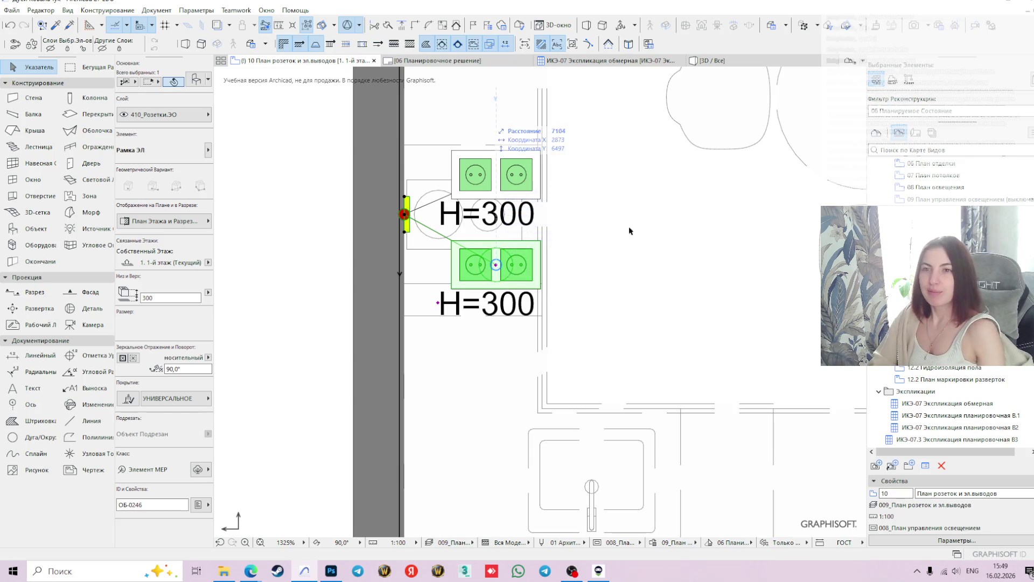
Reselect the lower socket frame and open its object settings with Ctrl+T
click(663, 266)
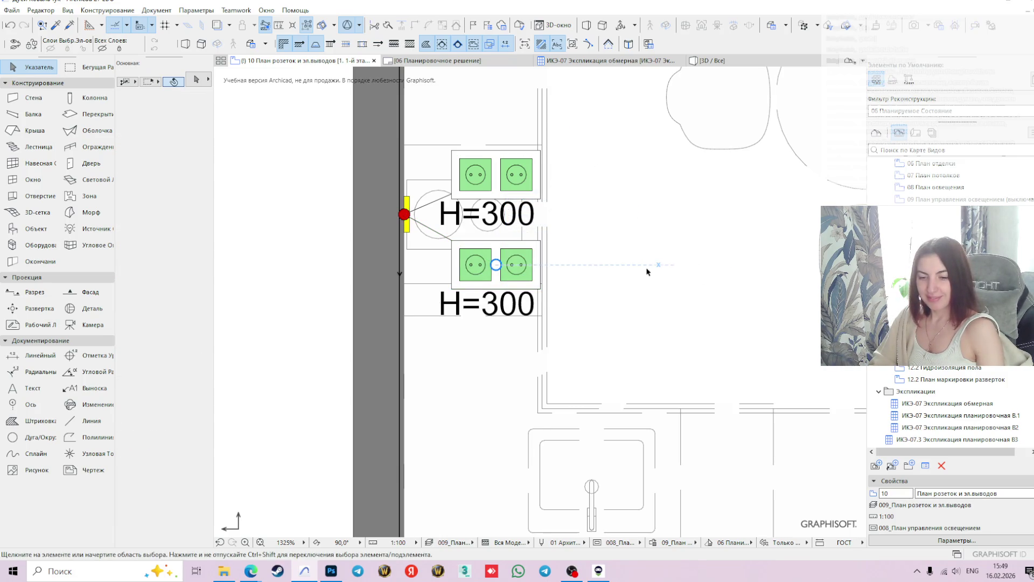
click(243, 259)
click(337, 309)
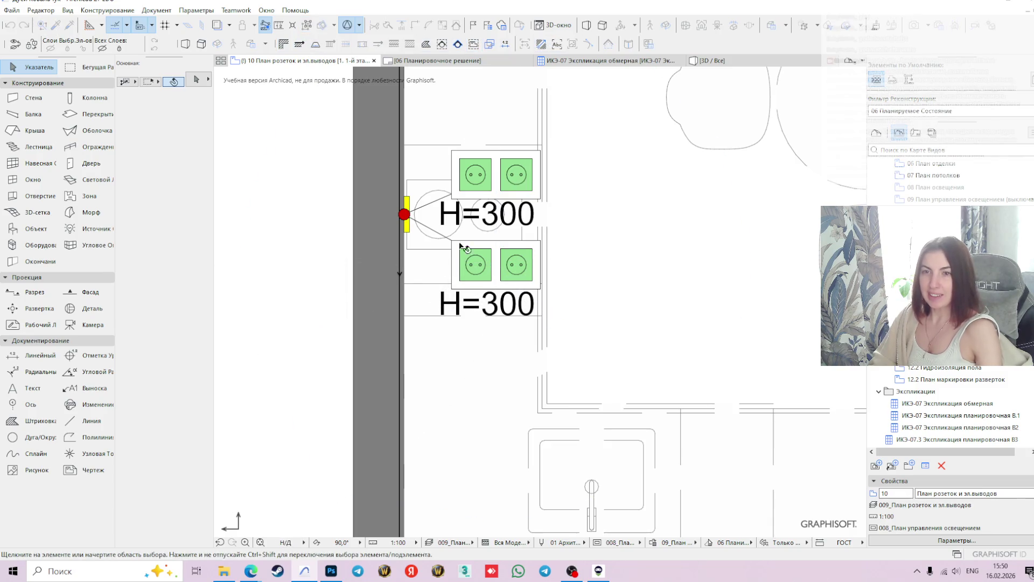
click(489, 183)
scroll(566, 263, down, 1)
middle_drag(566, 263, 627, 315)
click(558, 318)
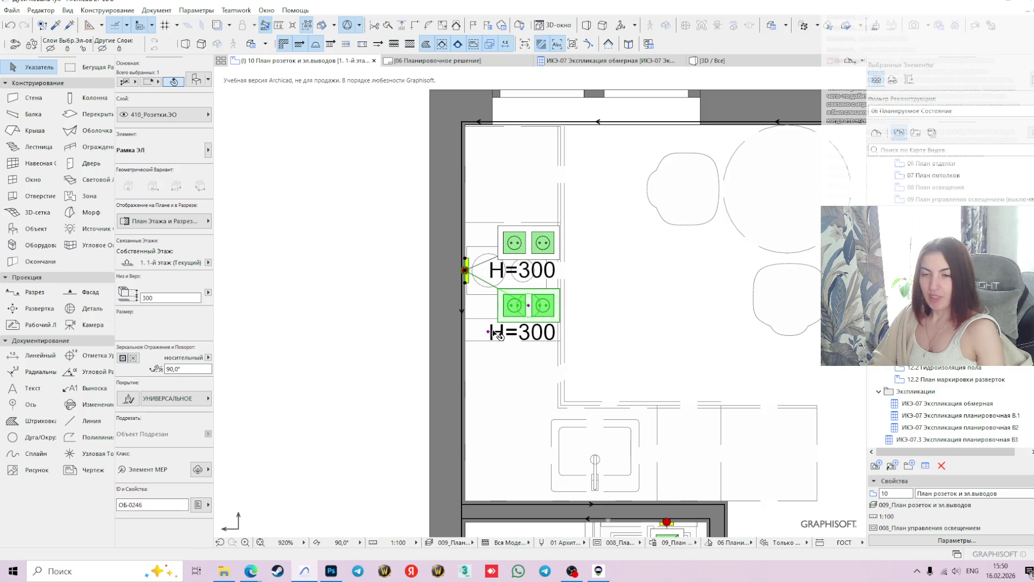
key(ctrl+t)
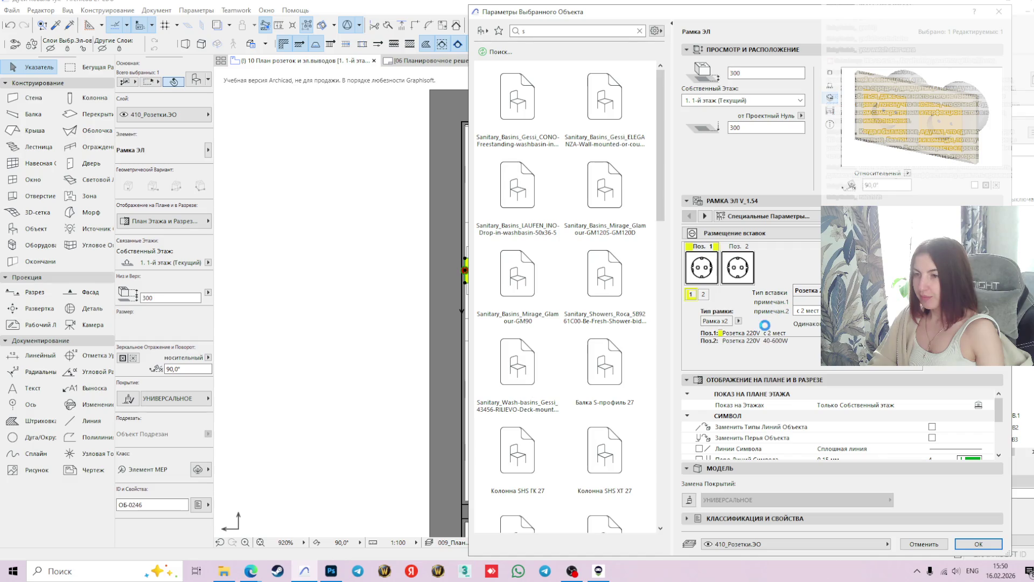
Change the lower frame type to Рамка x1 and set its height to 1500
click(739, 321)
click(749, 322)
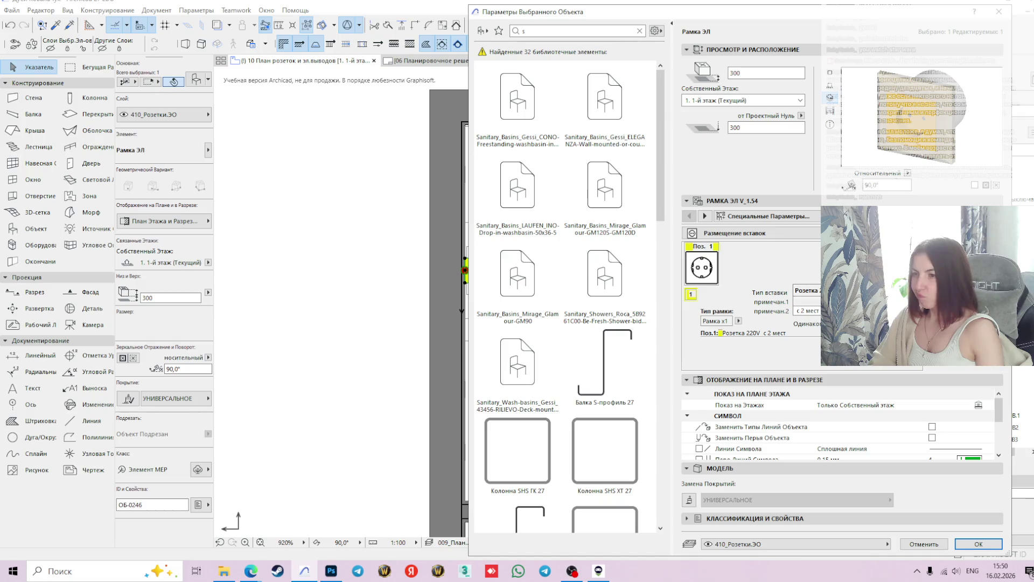
double_click(748, 76)
text(14)
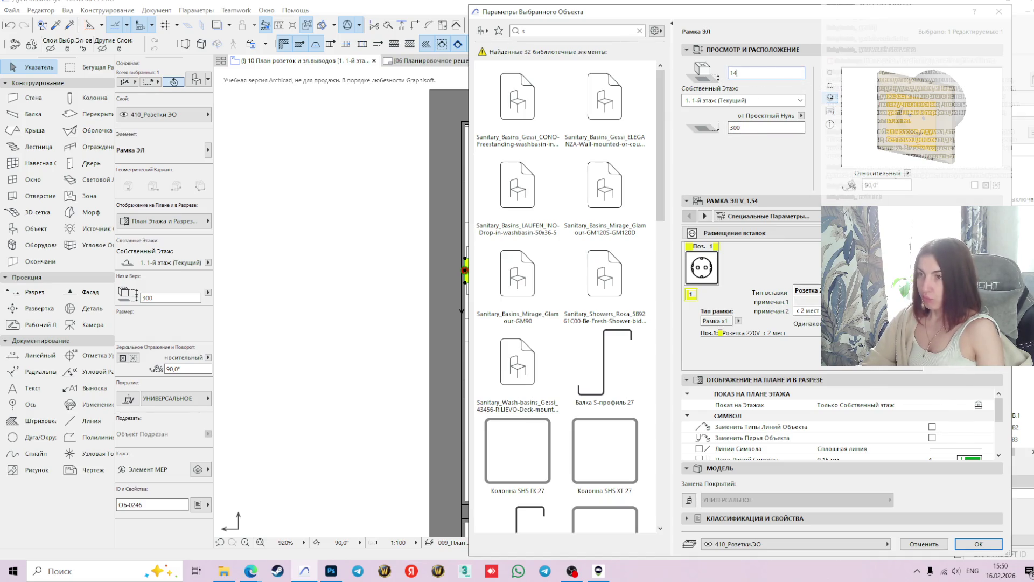
key(BackSpace)
text(5)
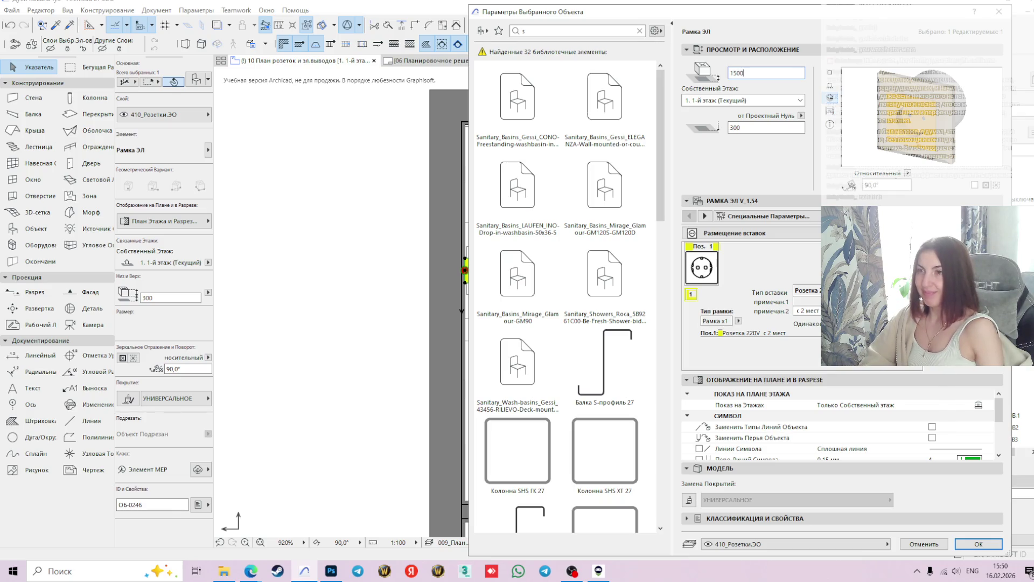
key(Return)
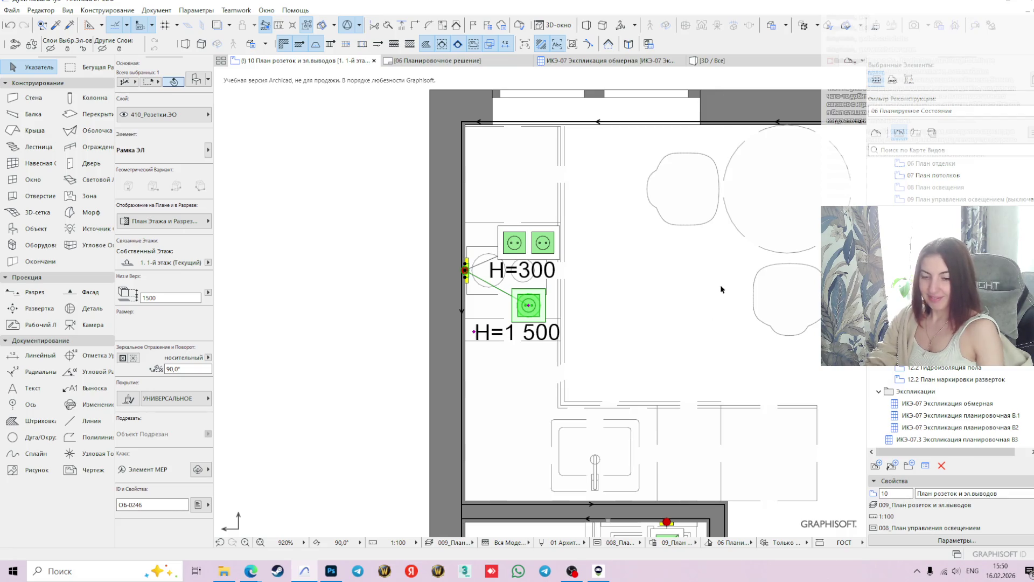
Place a new H=1500 socket mid-room and rotate it to sit above its point
click(333, 279)
scroll(620, 284, down, 2)
middle_drag(619, 283, 623, 215)
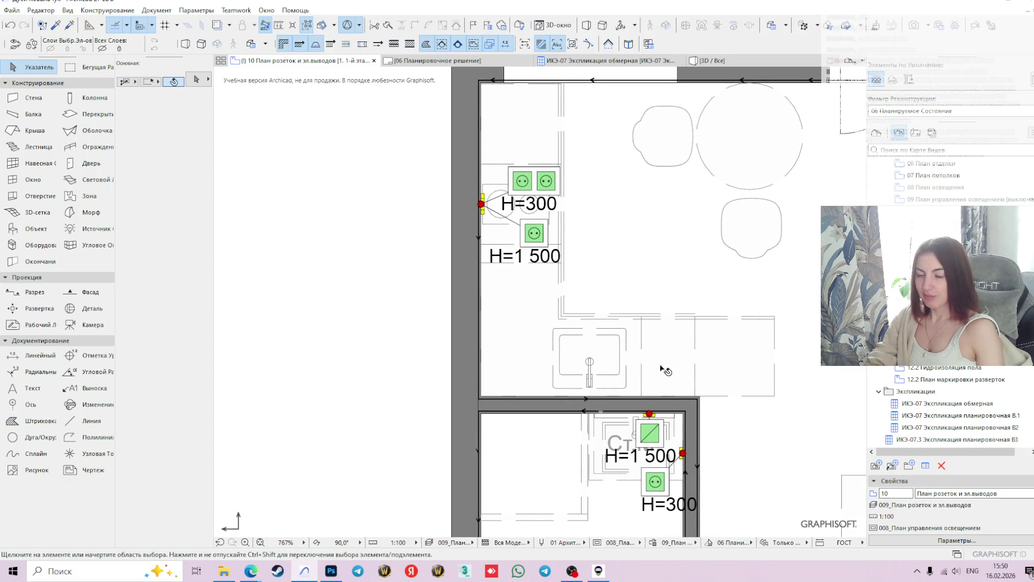
alt+click(535, 232)
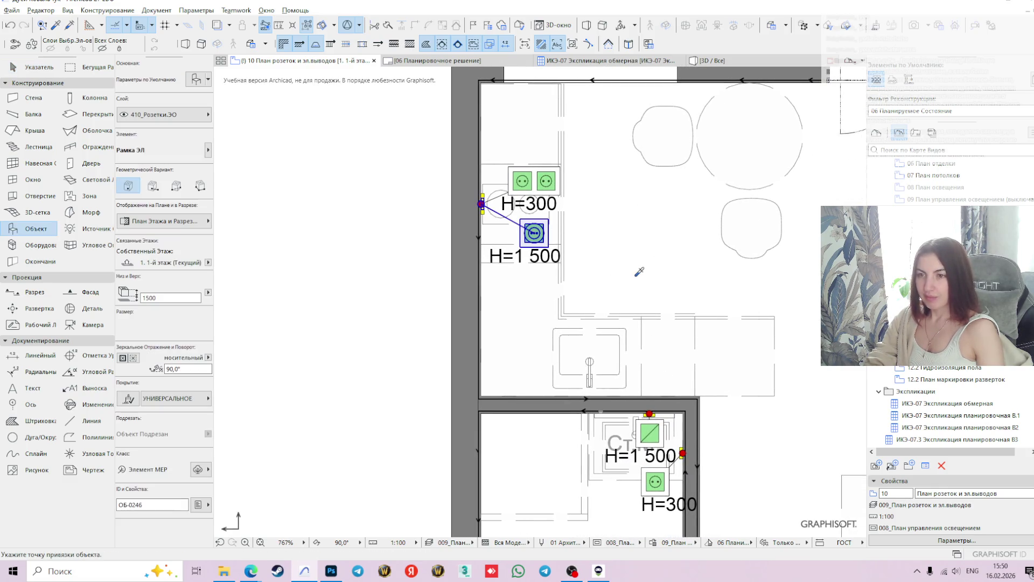
key(Escape)
click(635, 275)
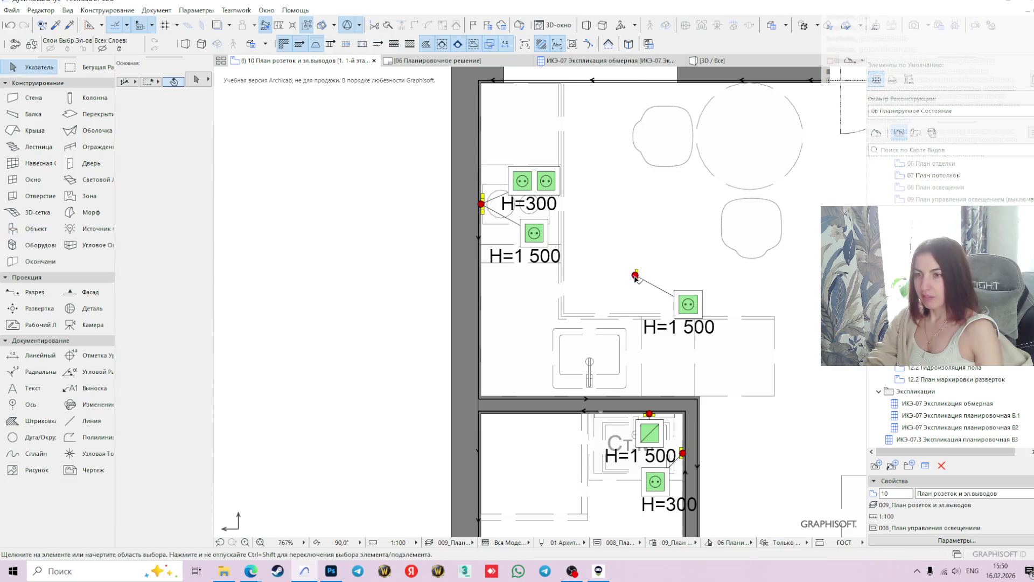
scroll(635, 276, up, 4)
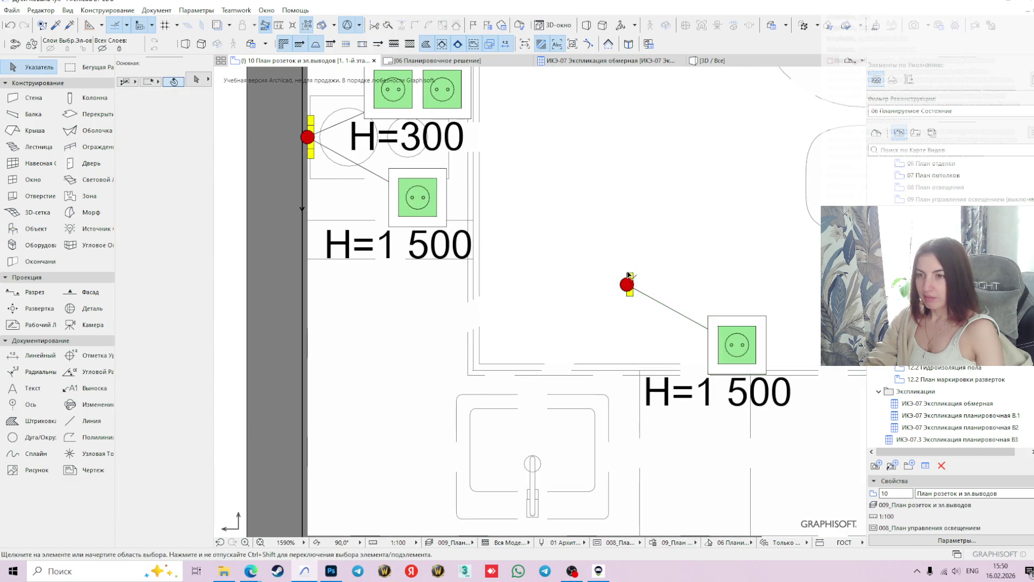
click(629, 274)
key(ctrl+e)
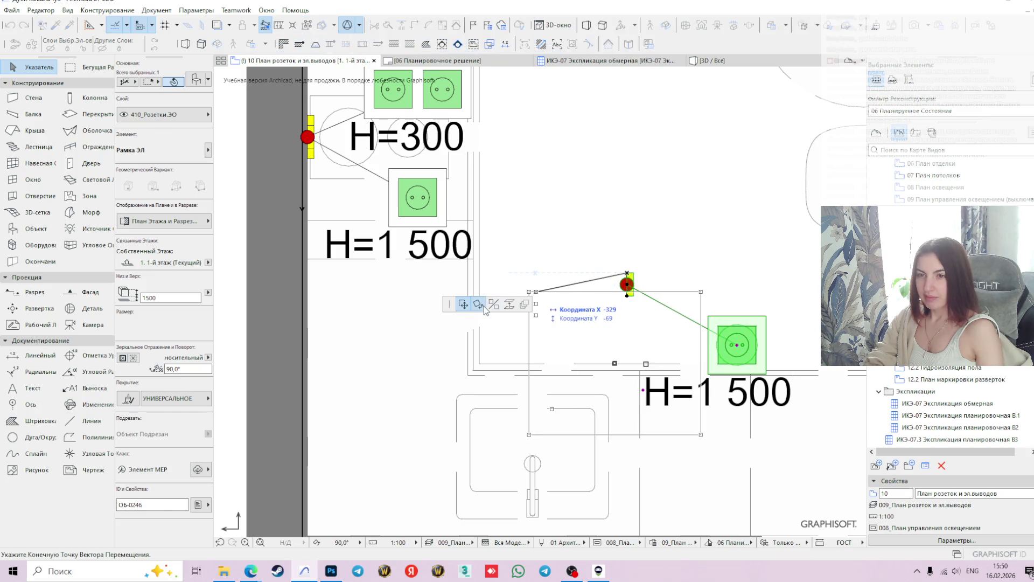
click(628, 274)
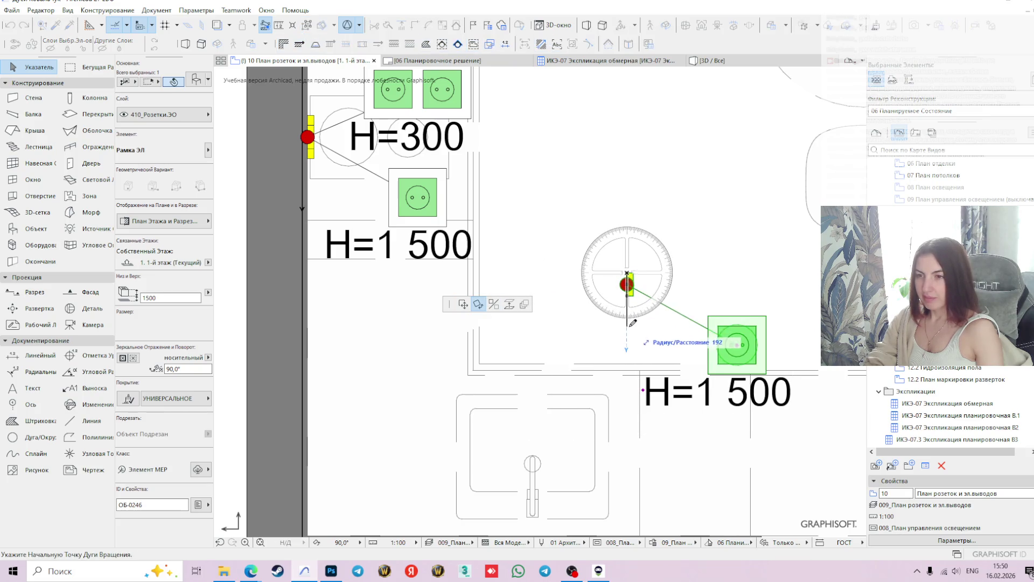
click(627, 329)
click(722, 268)
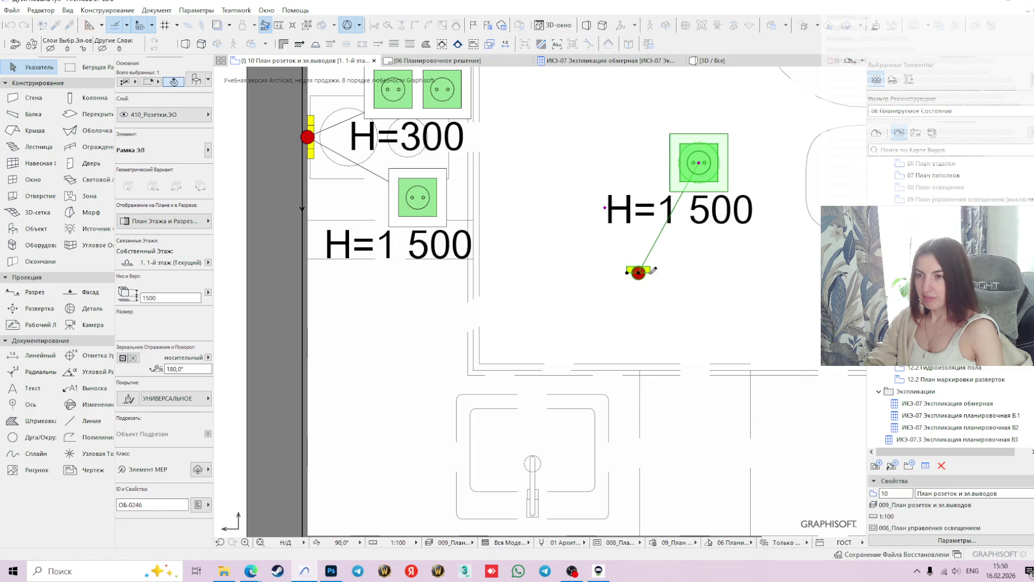
Move the rotated socket down beside the sink against the bathroom wall
scroll(632, 274, up, 3)
click(631, 274)
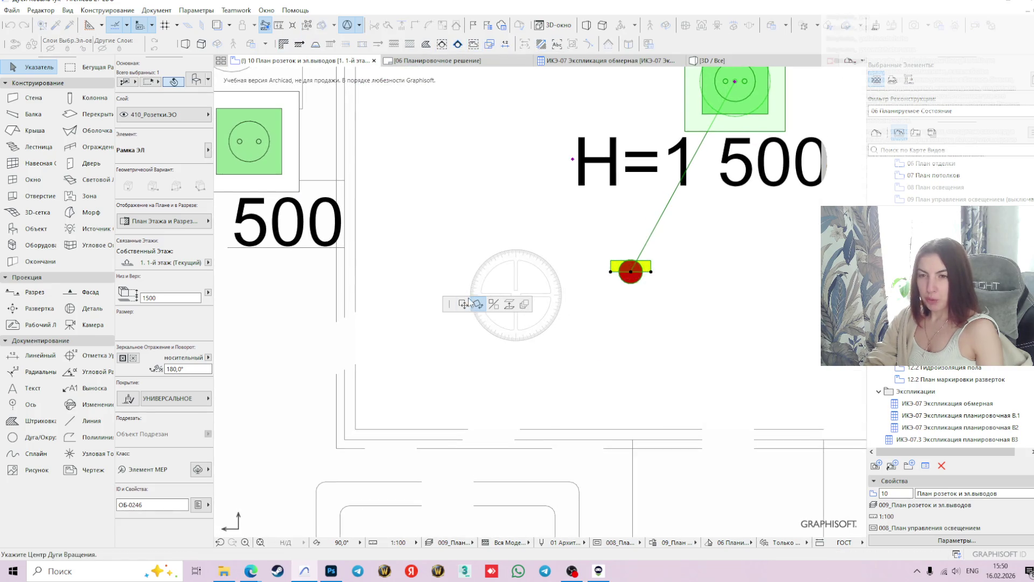
scroll(562, 370, down, 3)
scroll(562, 370, down, 2)
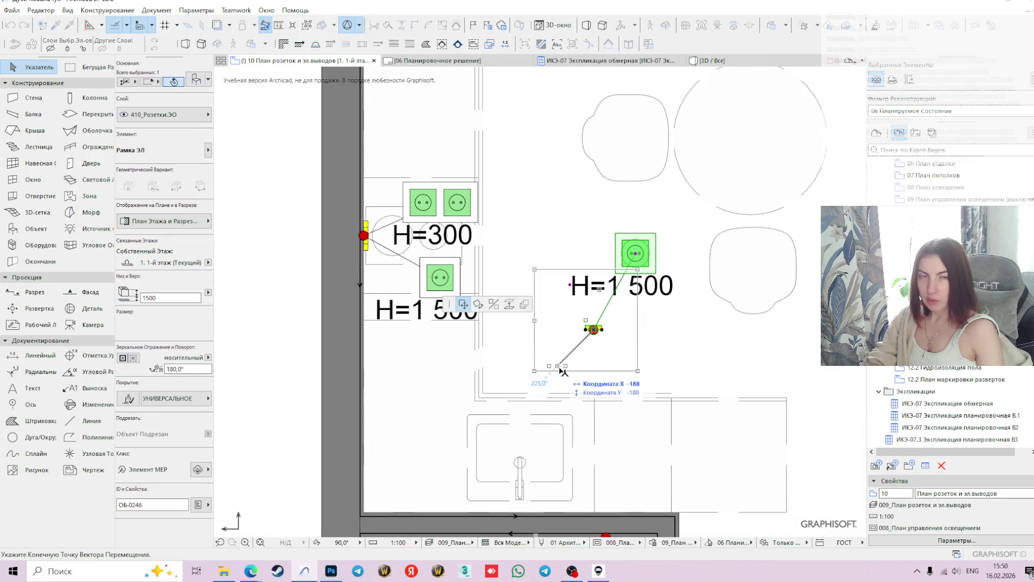
middle_drag(571, 418, 682, 321)
scroll(639, 393, up, 2)
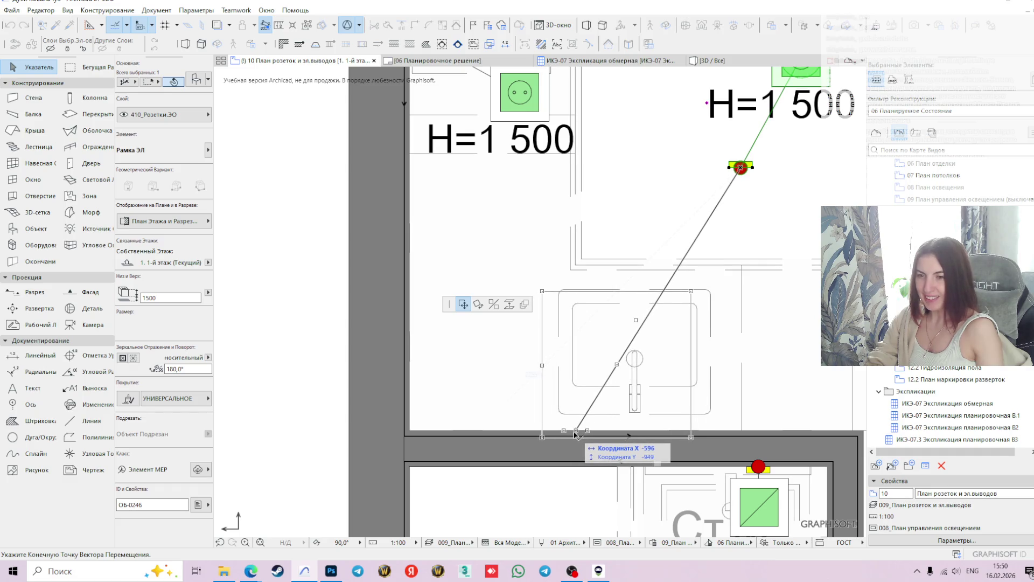
click(623, 432)
click(676, 231)
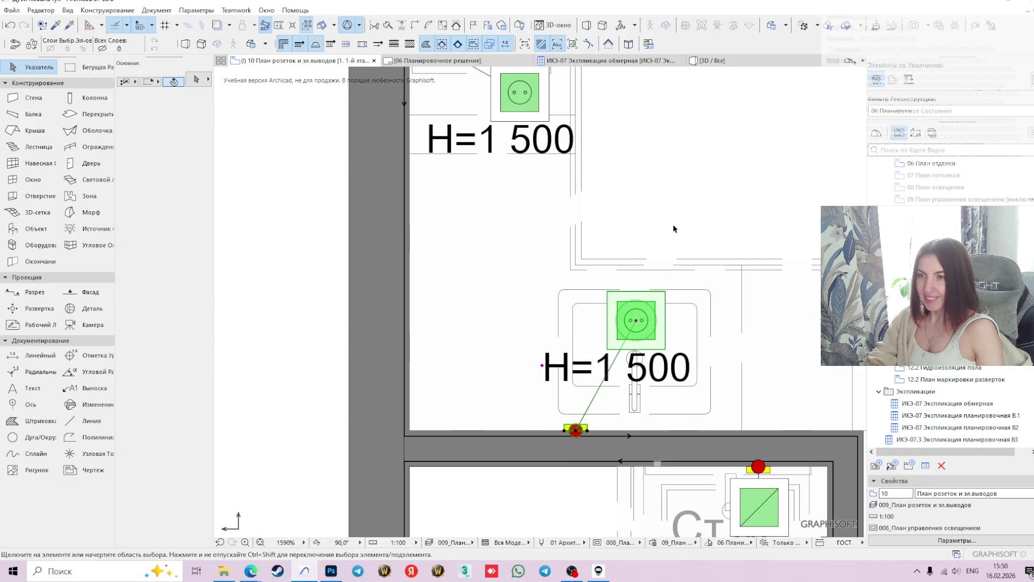
Nudge the sink socket slightly down-left and place its H=1 500 label above it
click(636, 322)
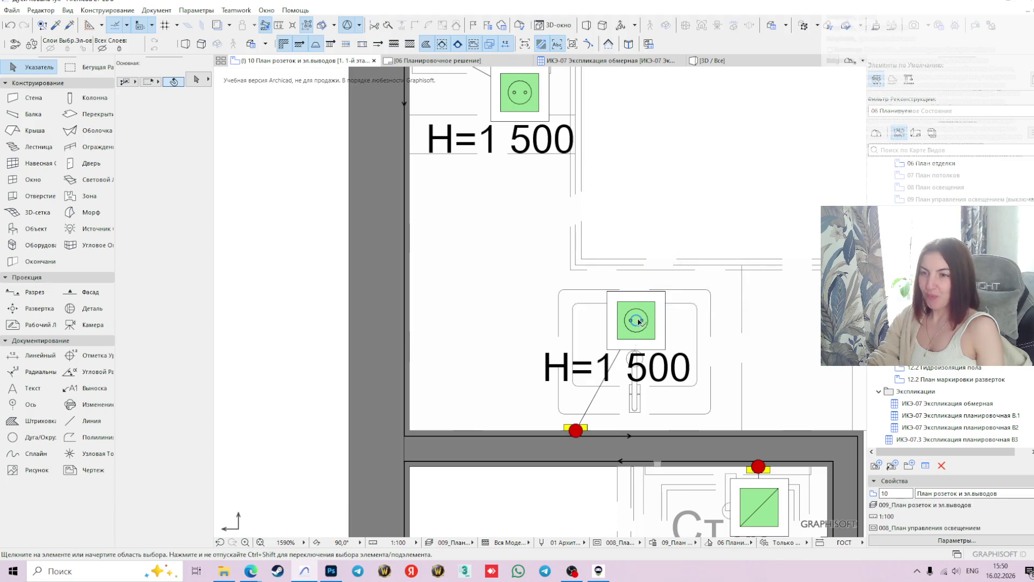
click(636, 323)
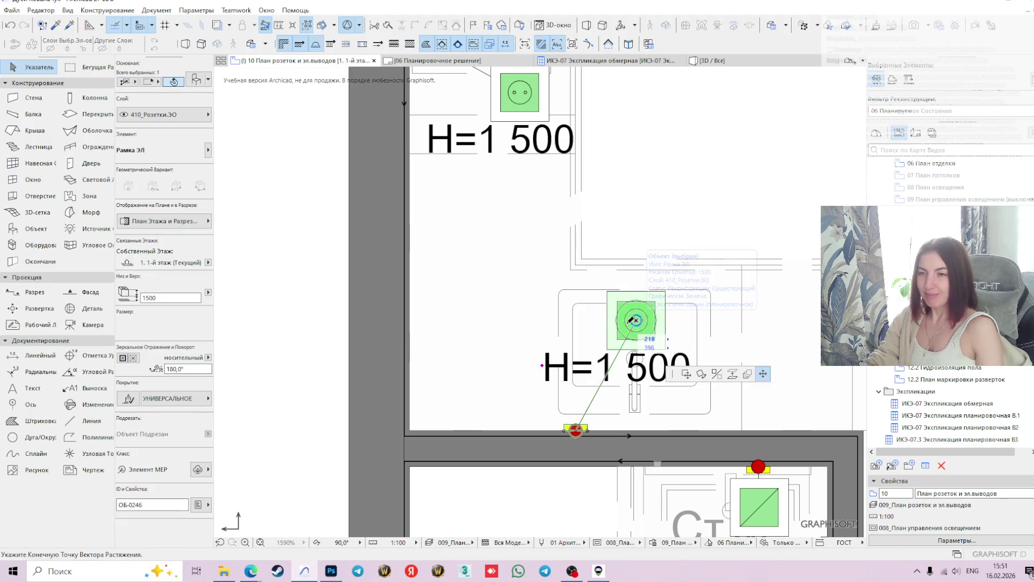
click(636, 320)
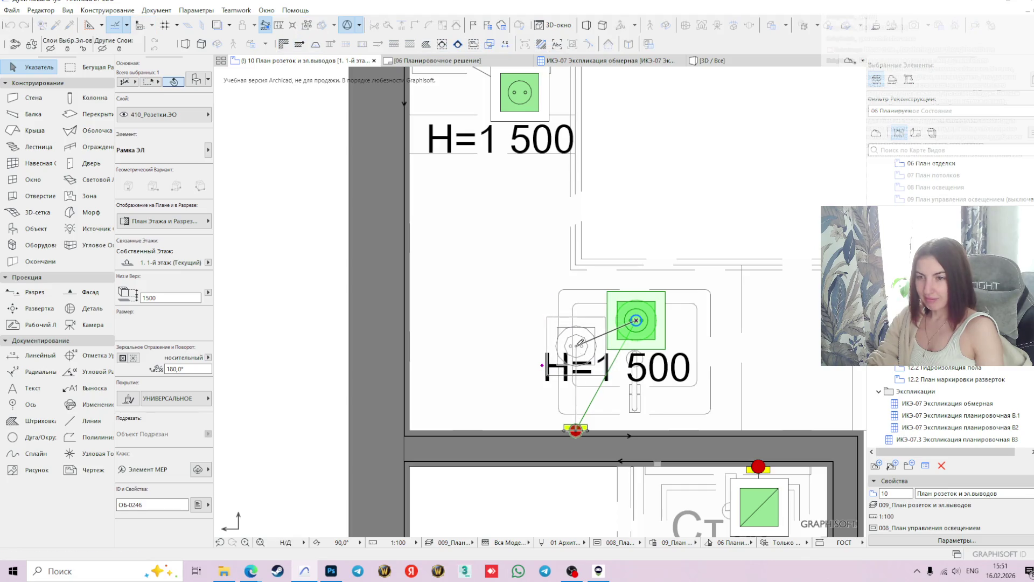
click(576, 346)
click(576, 346)
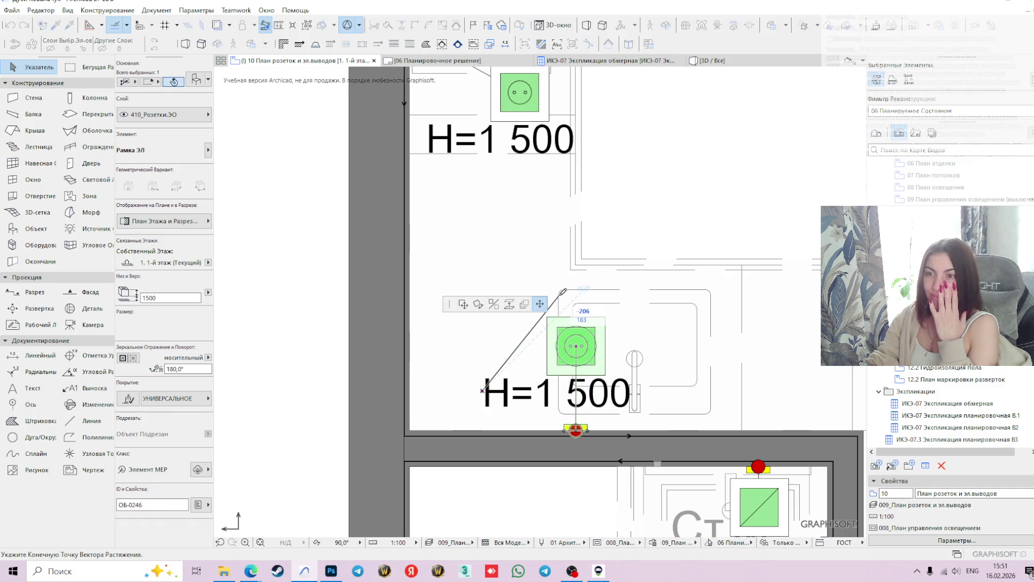
click(561, 295)
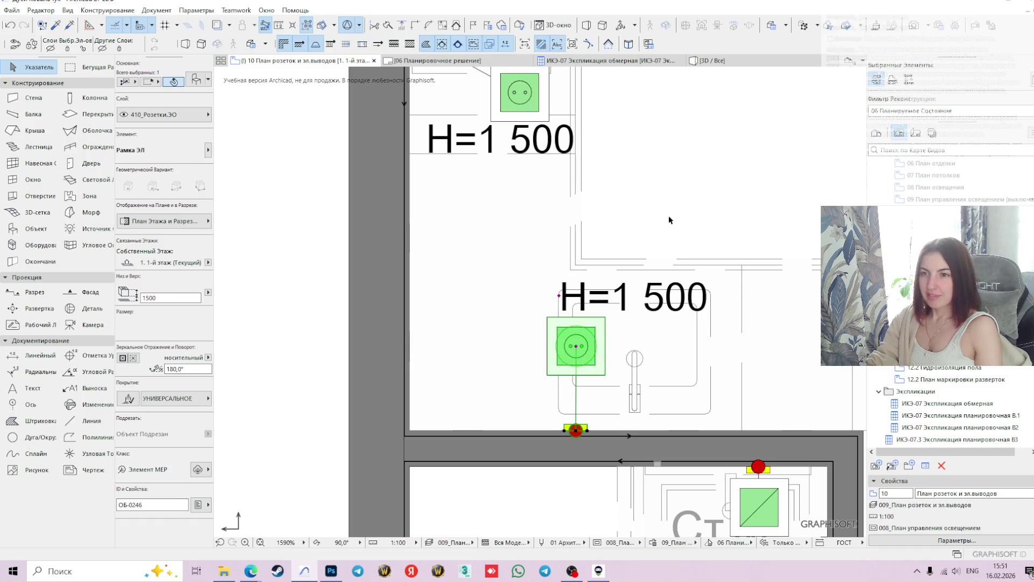
scroll(607, 330, down, 1)
scroll(607, 330, down, 2)
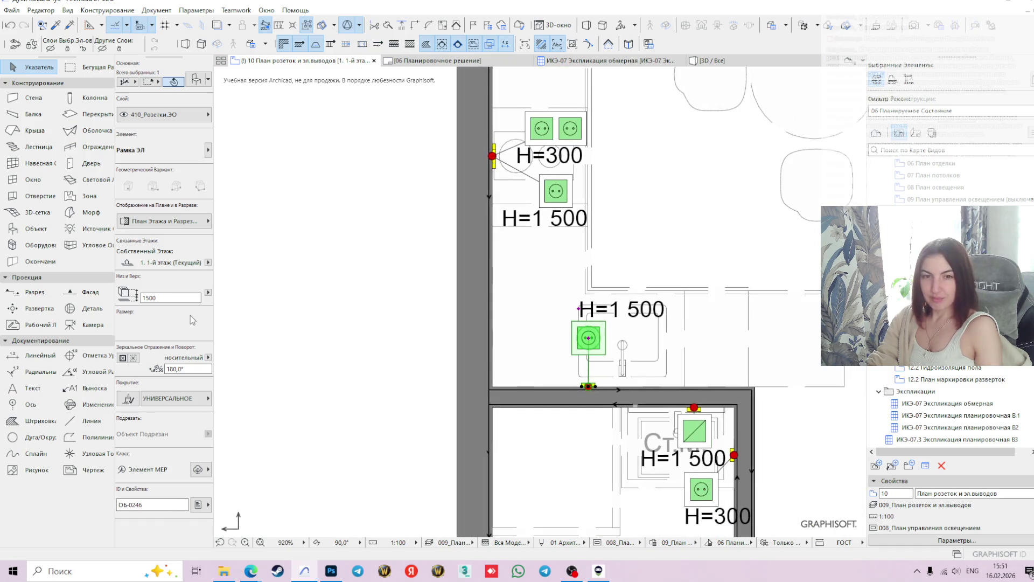
key(ctrl+t)
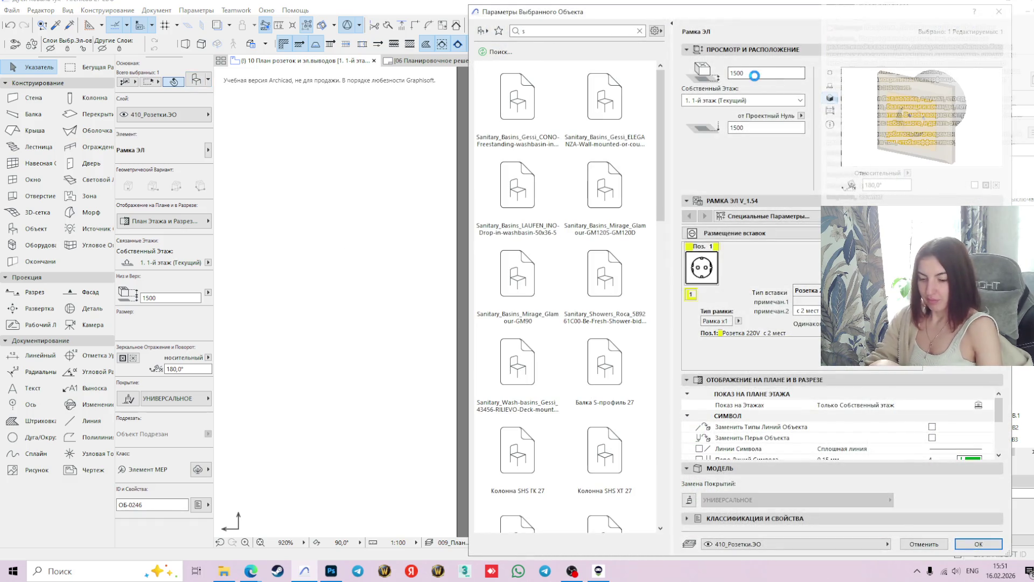
Change the sink socket's height from 1500 to 300 so it reads H=300
key(XF86AudioLowerVolume)
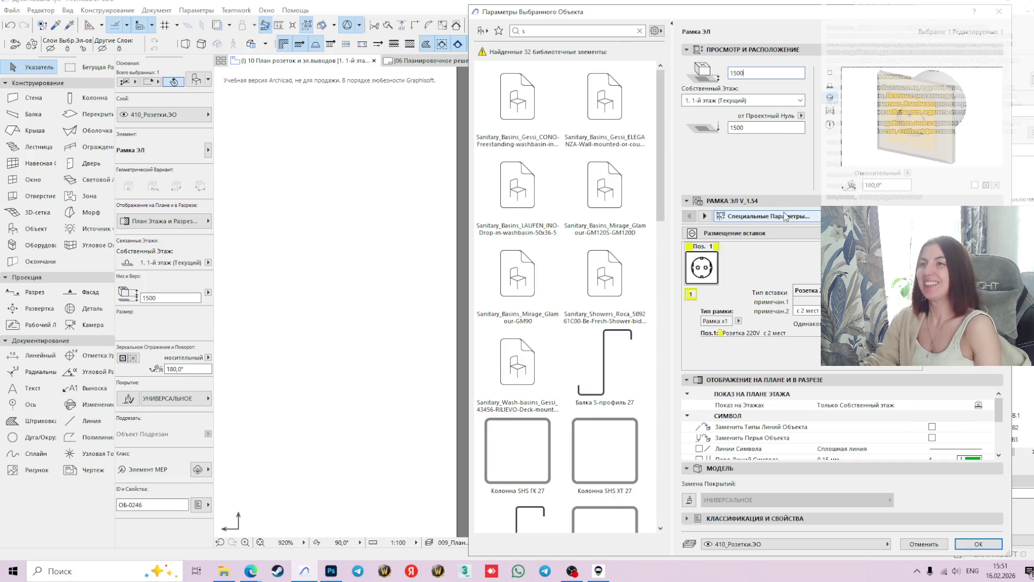
double_click(754, 74)
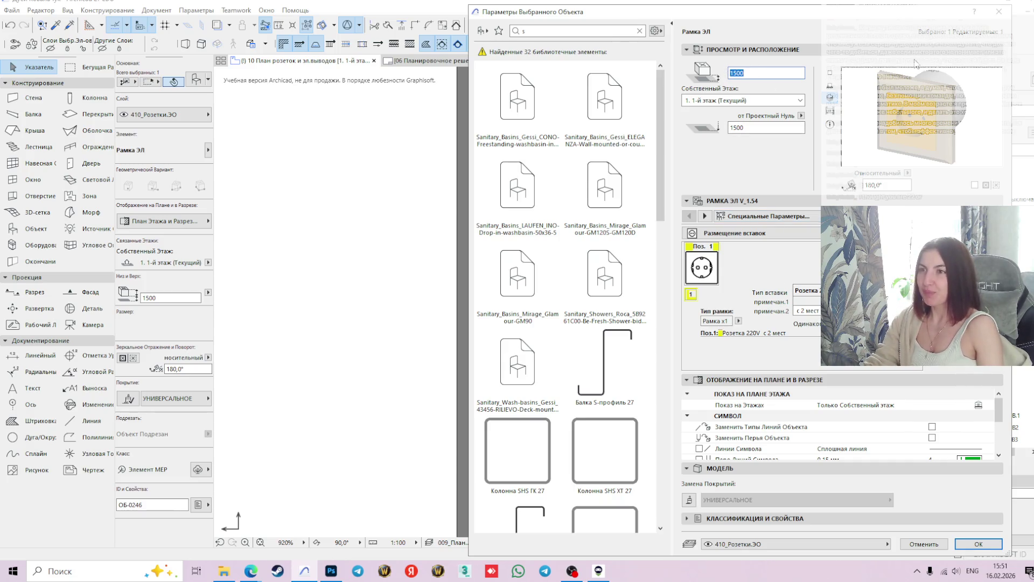
text(300)
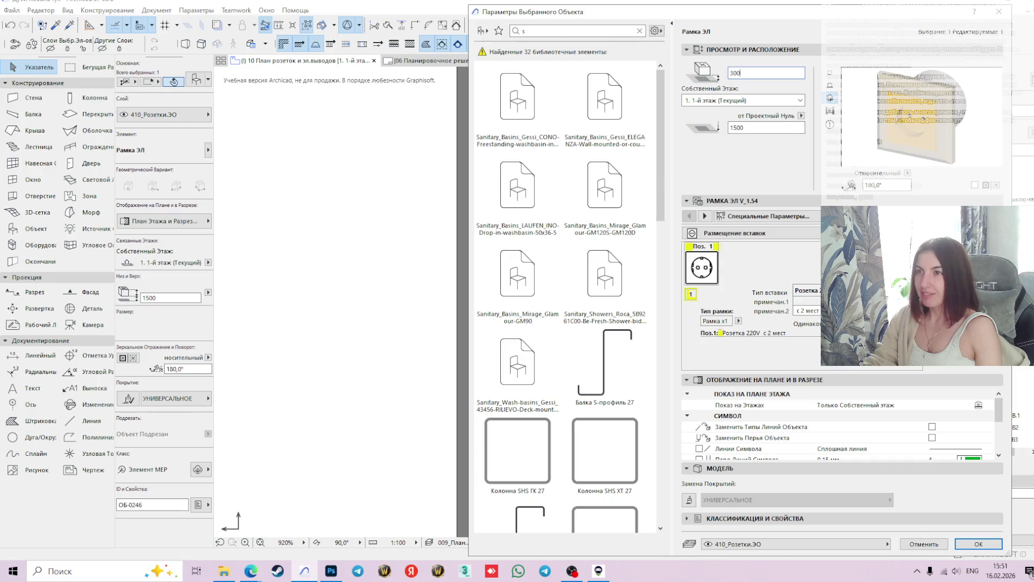
key(Return)
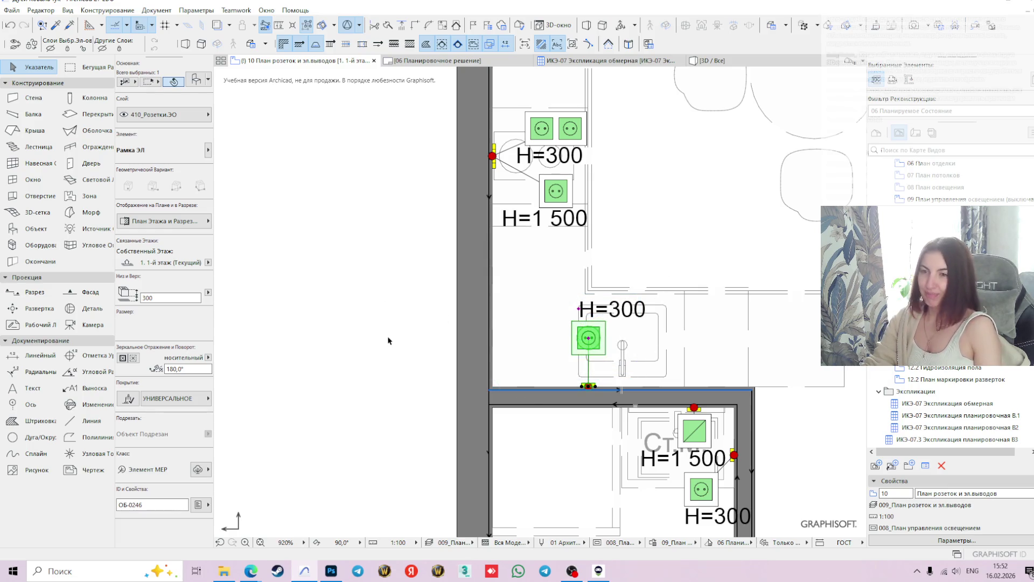
click(547, 322)
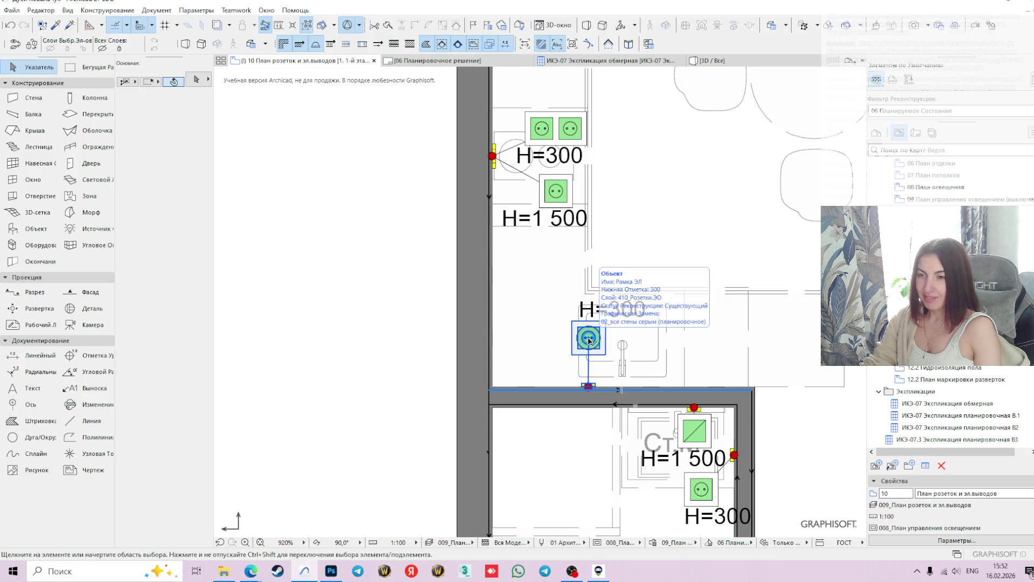
scroll(749, 253, down, 2)
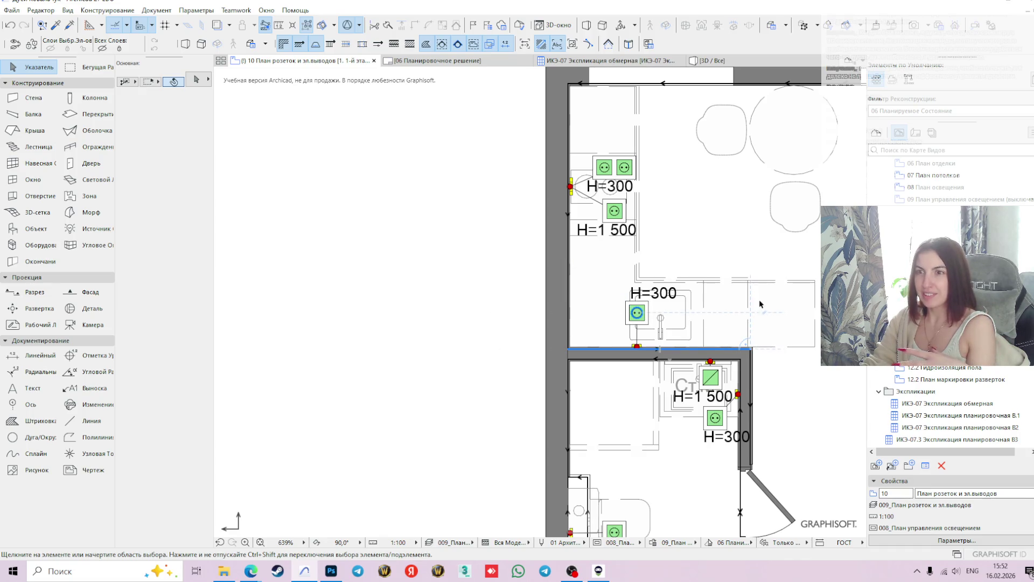
mouse_move(761, 306)
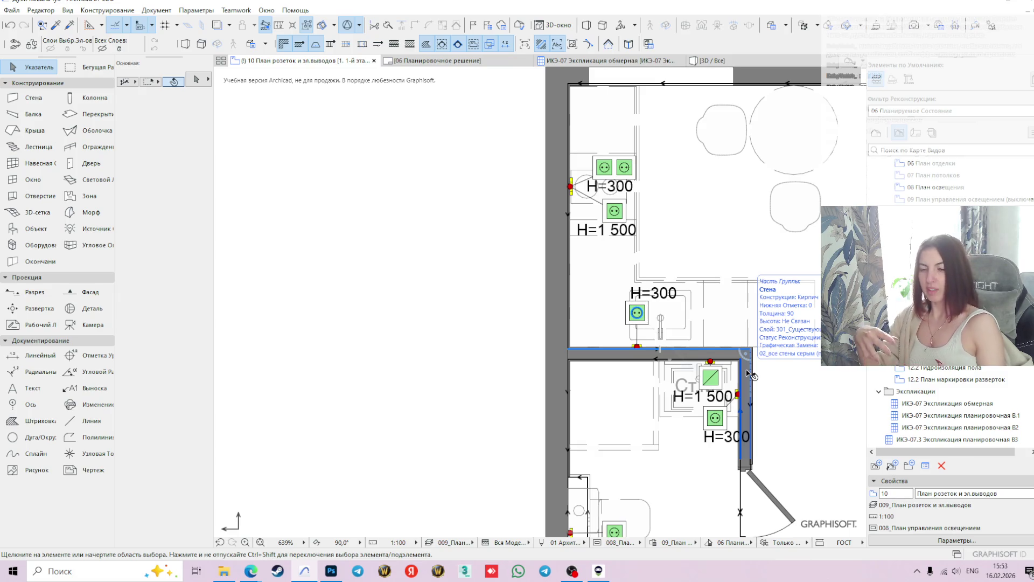
scroll(693, 237, down, 3)
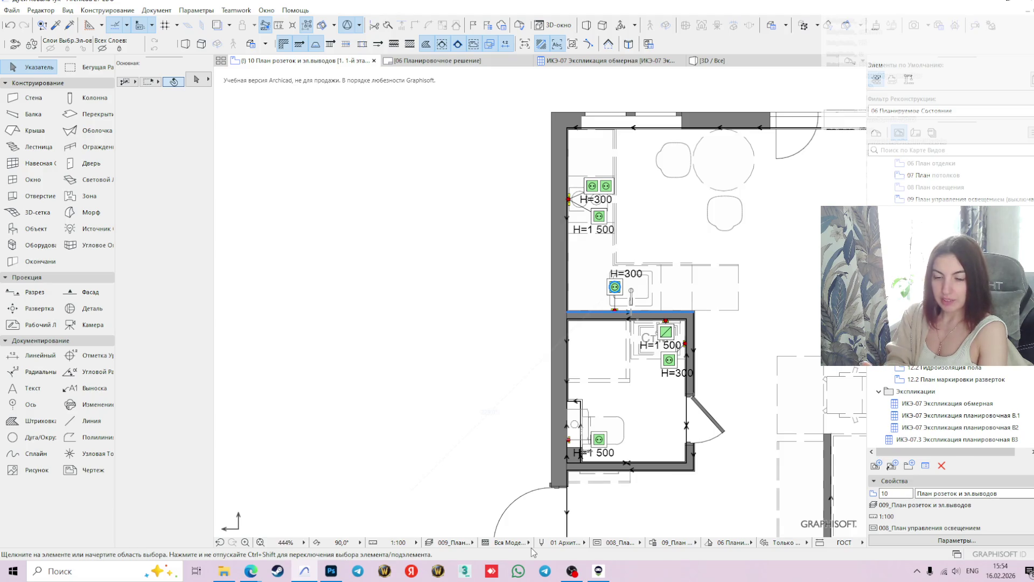
scroll(694, 315, up, 4)
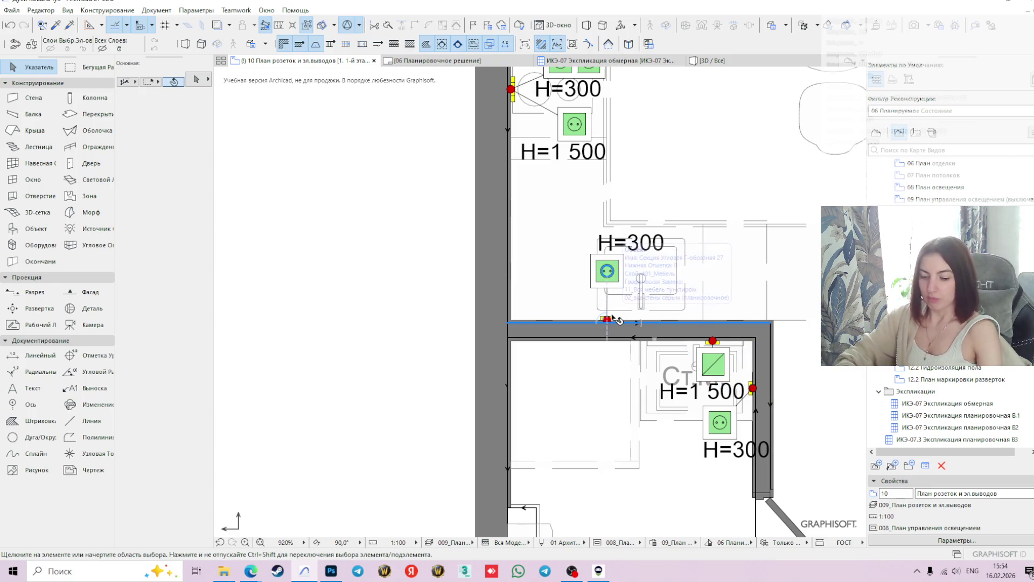
scroll(613, 318, up, 2)
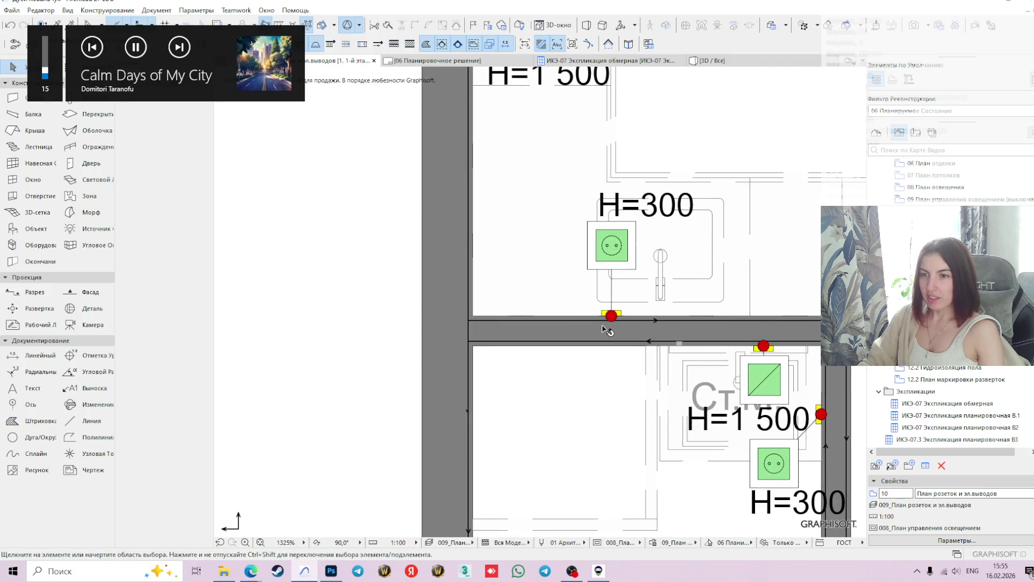
Move the H=300 socket to the wall corner, then shift it 100 along the wall
click(614, 318)
click(612, 316)
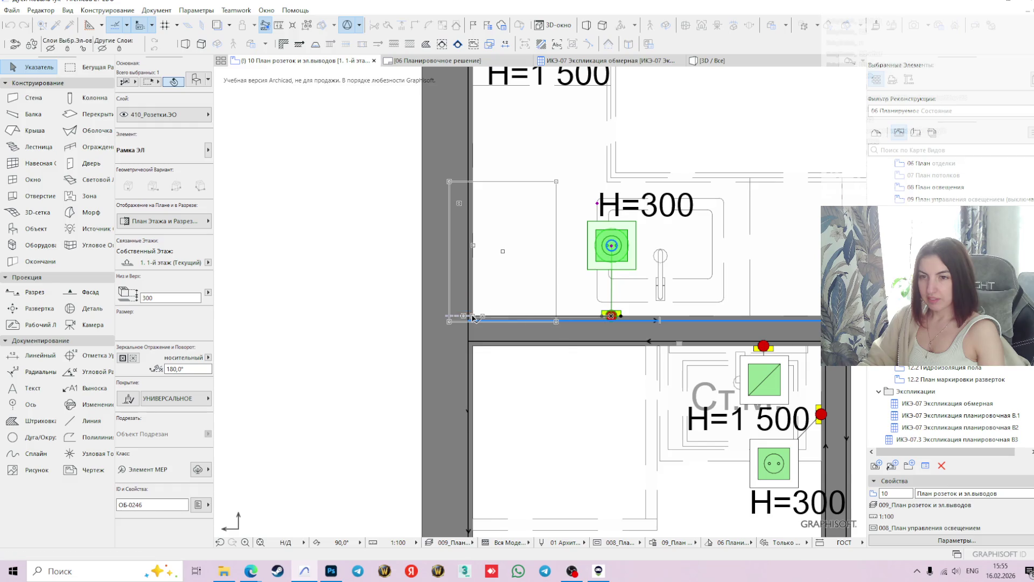
click(475, 317)
click(474, 317)
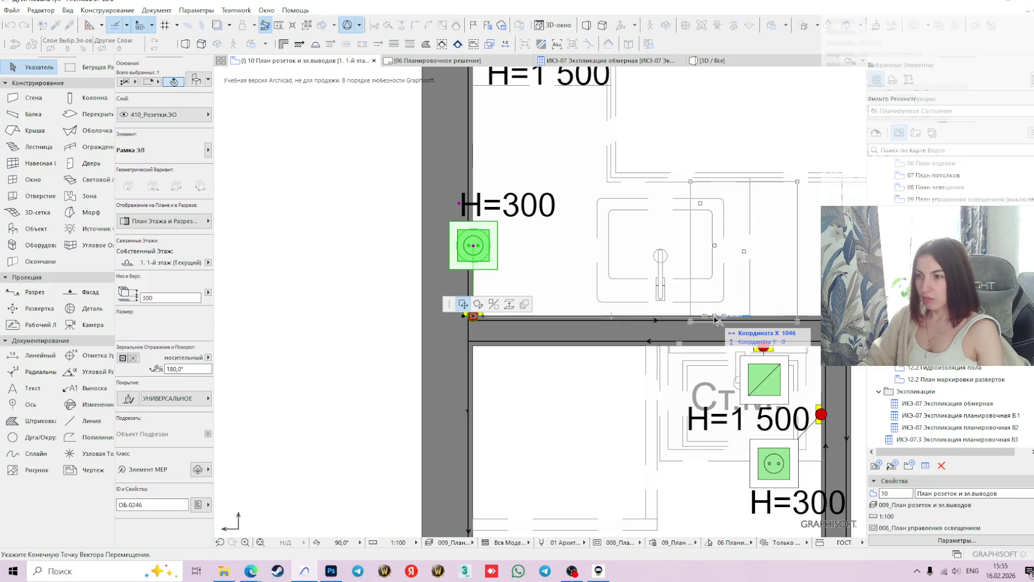
key(Tab)
text(100)
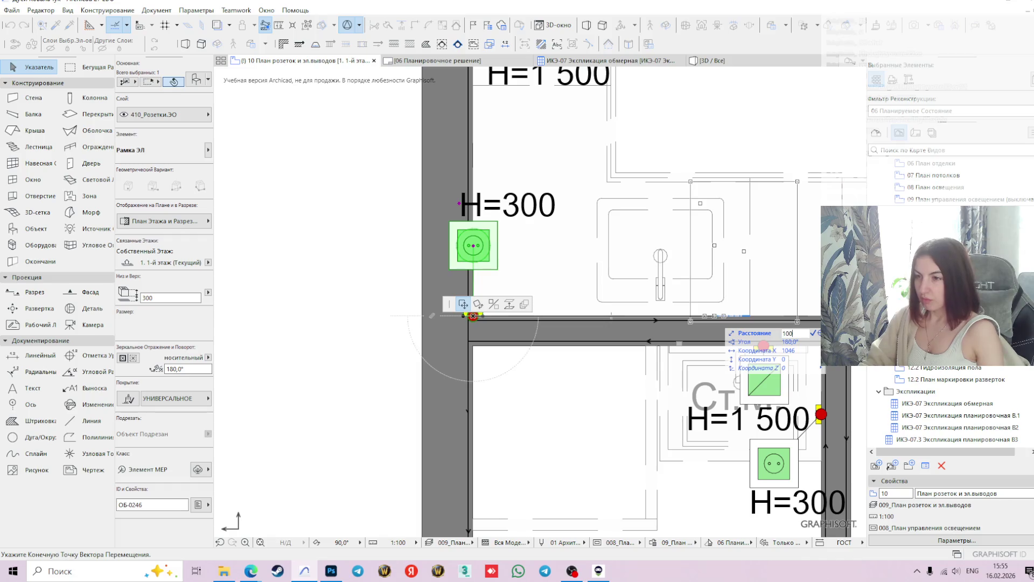
key(Return)
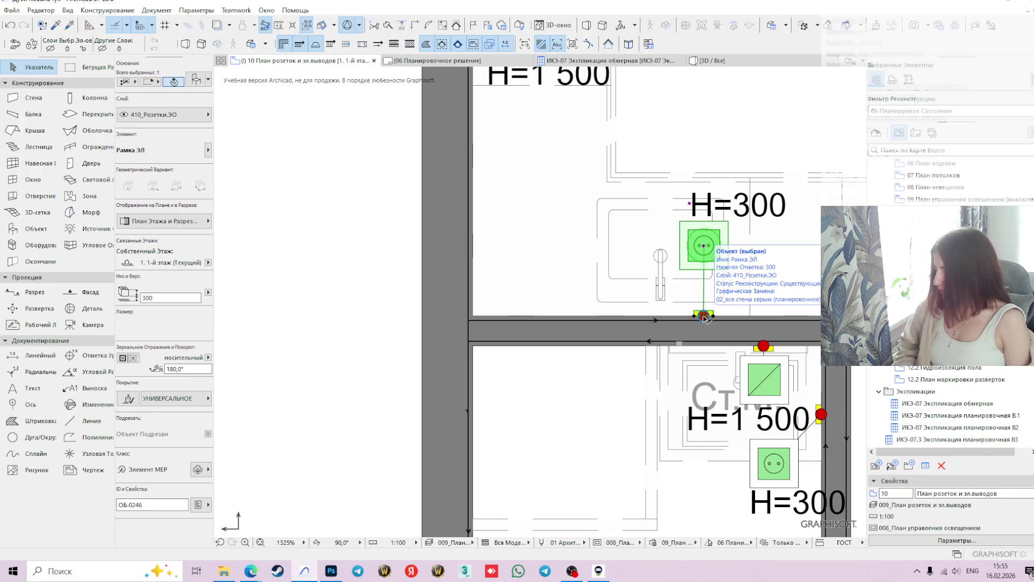
click(705, 317)
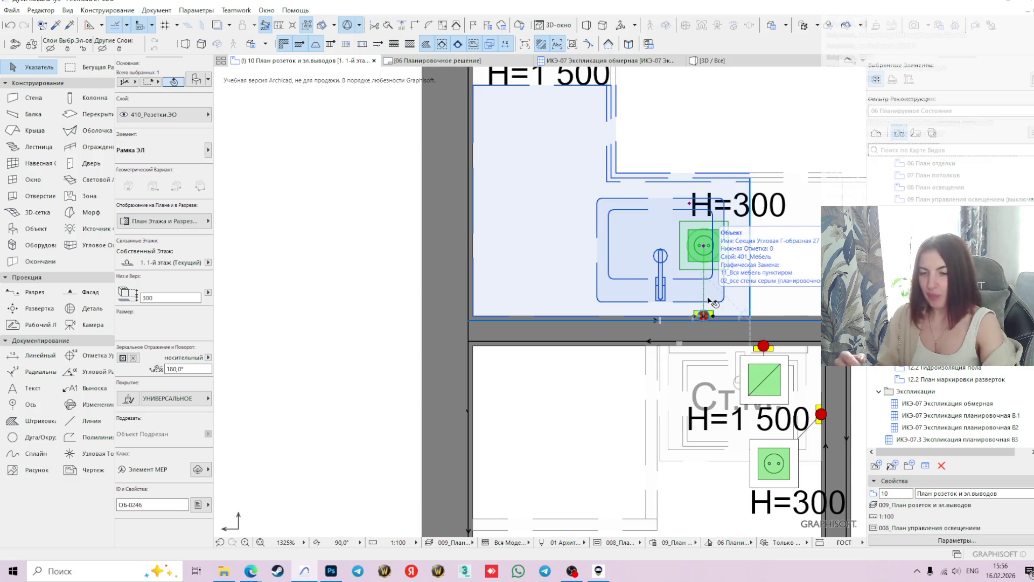
scroll(726, 279, down, 3)
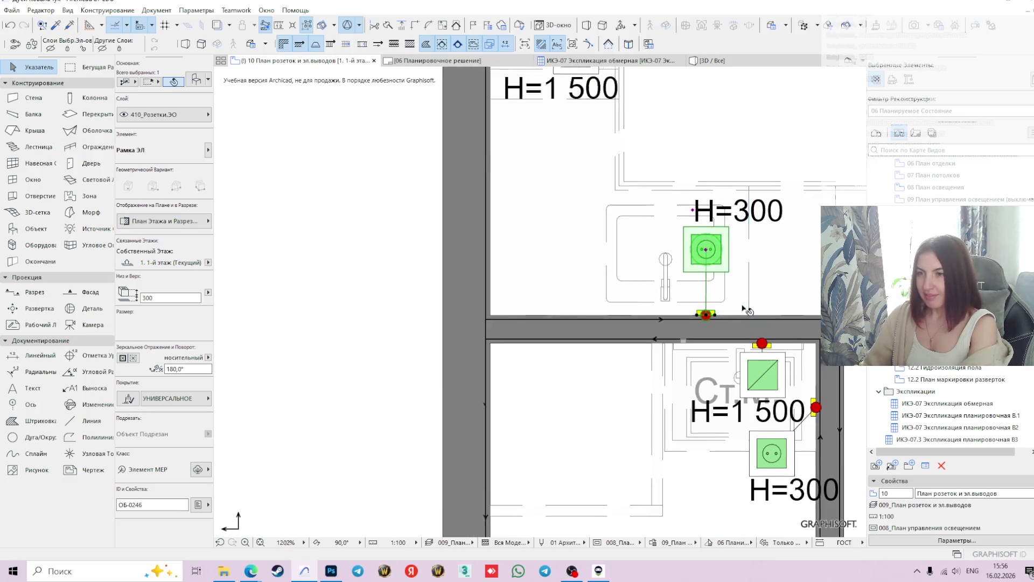
click(398, 242)
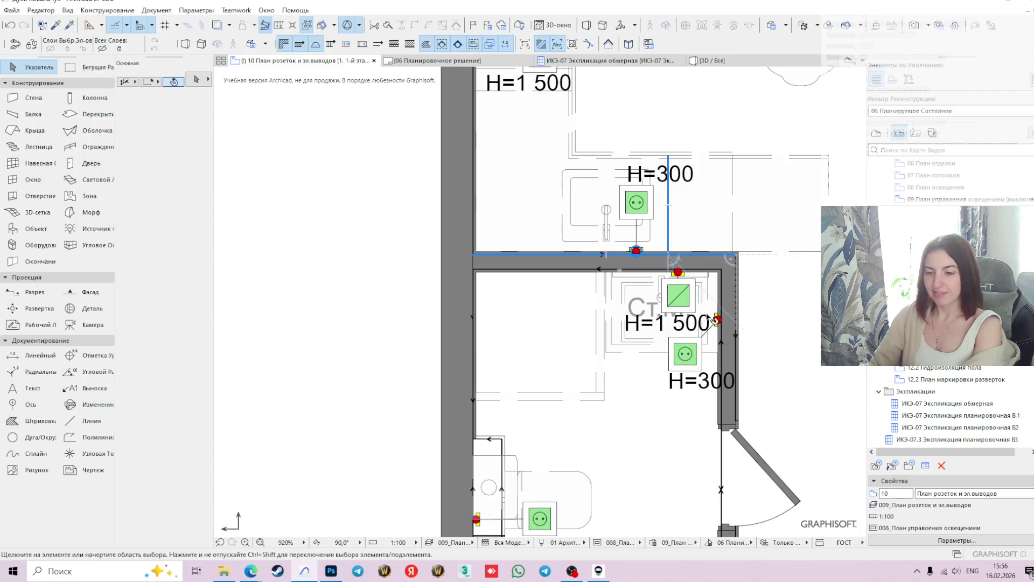
click(668, 339)
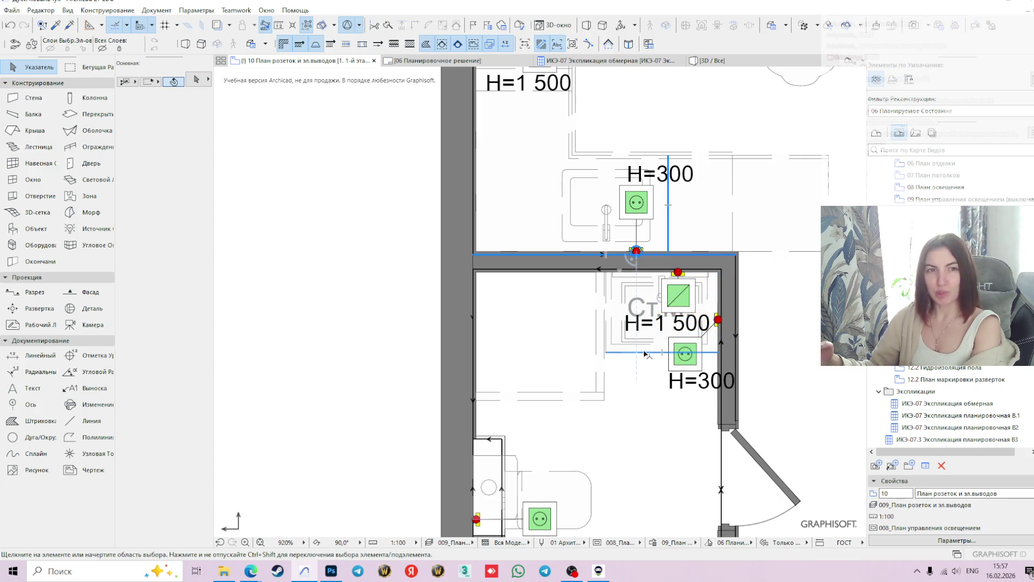
click(689, 249)
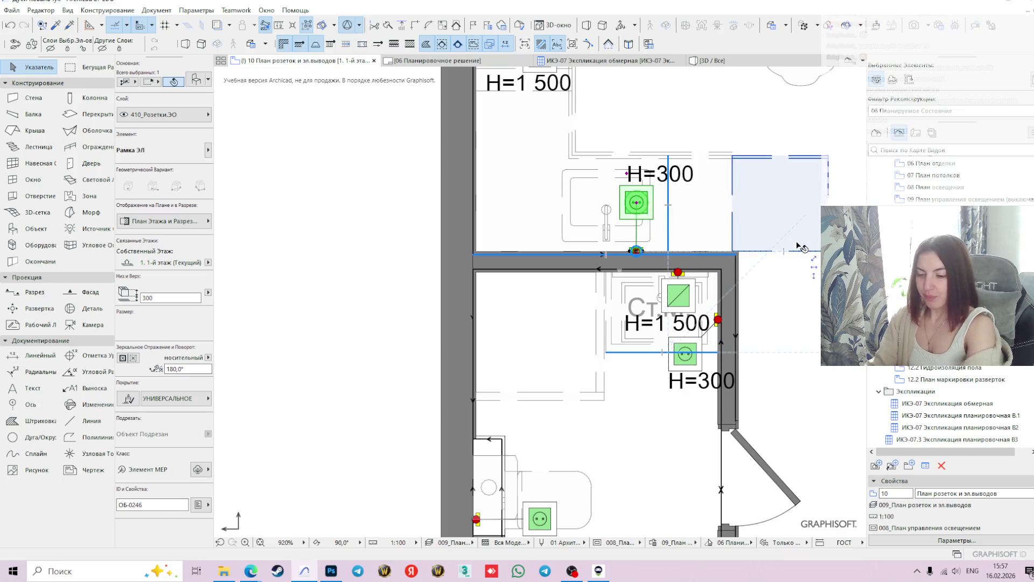
key(XF86AudioLowerVolume)
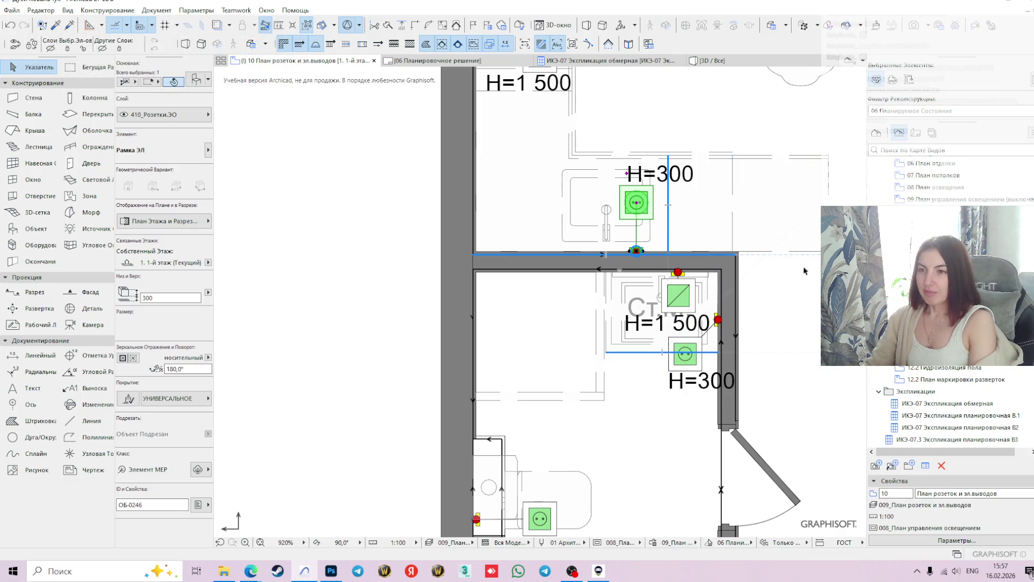
click(784, 283)
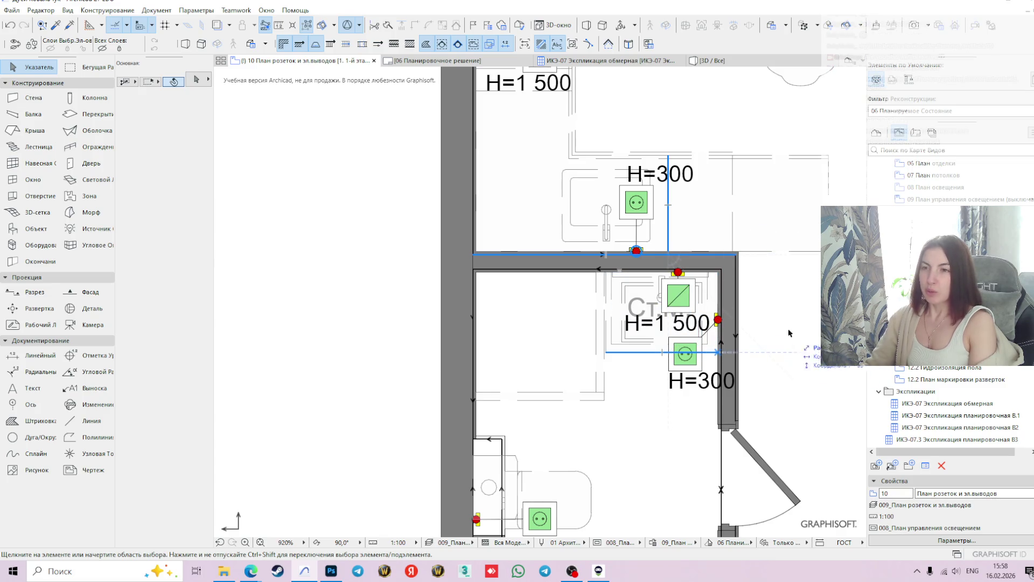
click(636, 204)
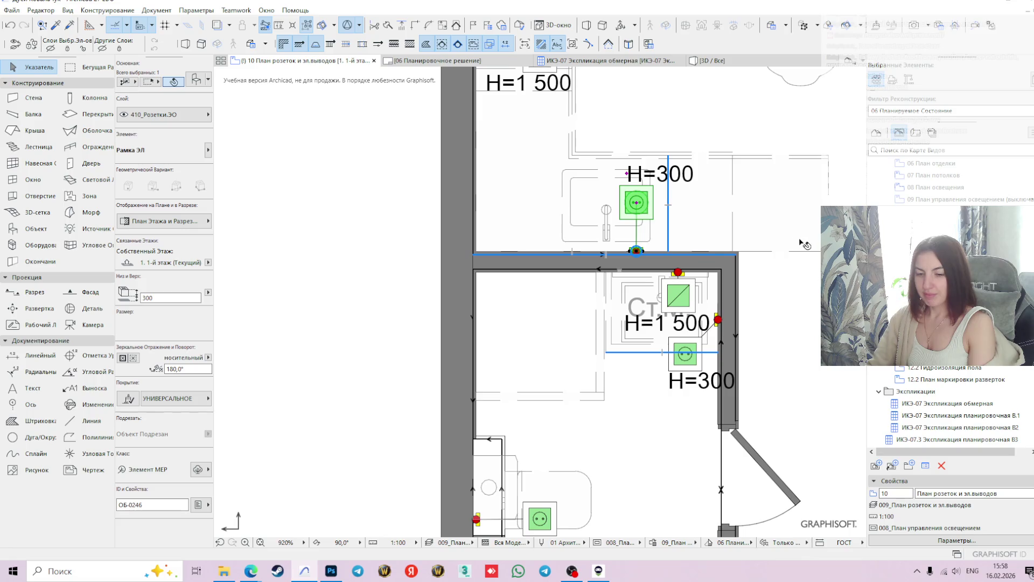
click(756, 255)
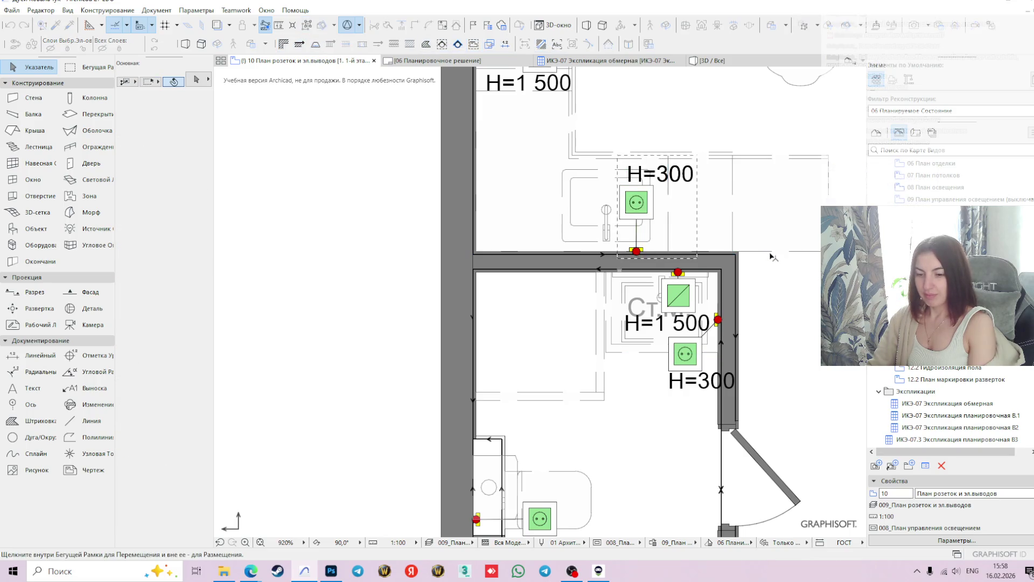
Copy the H=300 socket to a spot further right along the kitchen wall
click(637, 252)
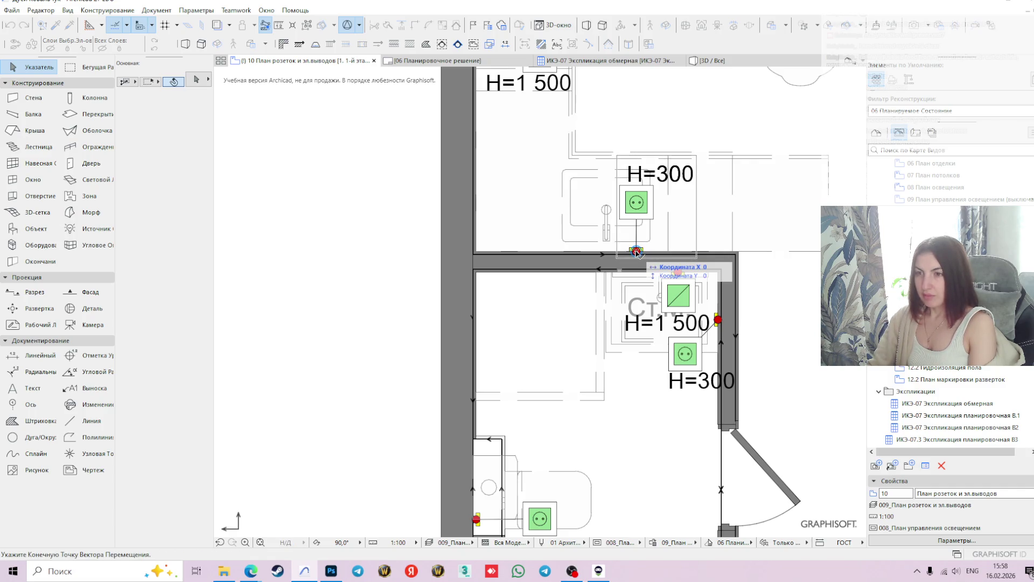
click(700, 252)
key(Escape)
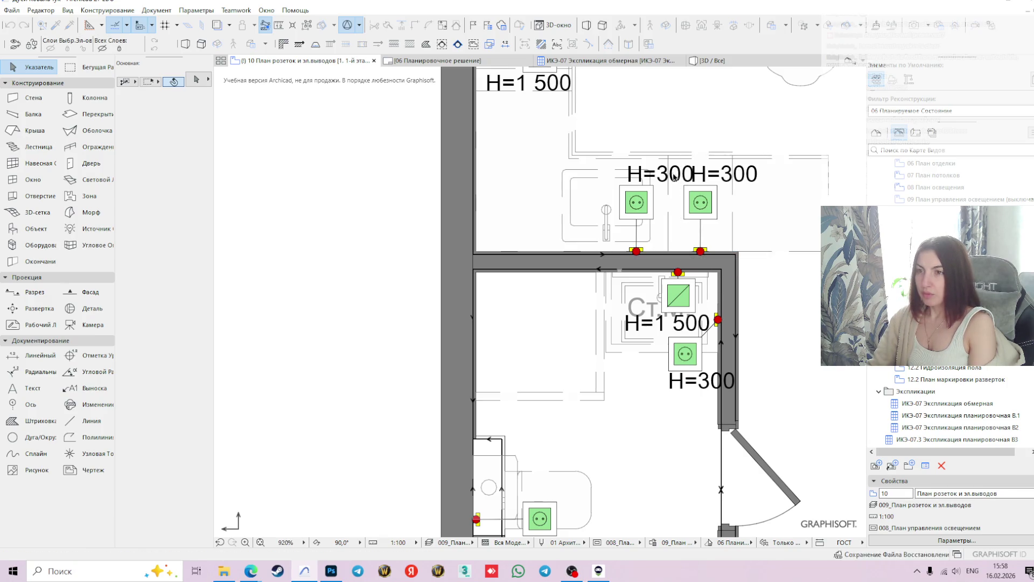
Select the original H=300 socket and grab its label hotspot
click(661, 207)
click(647, 207)
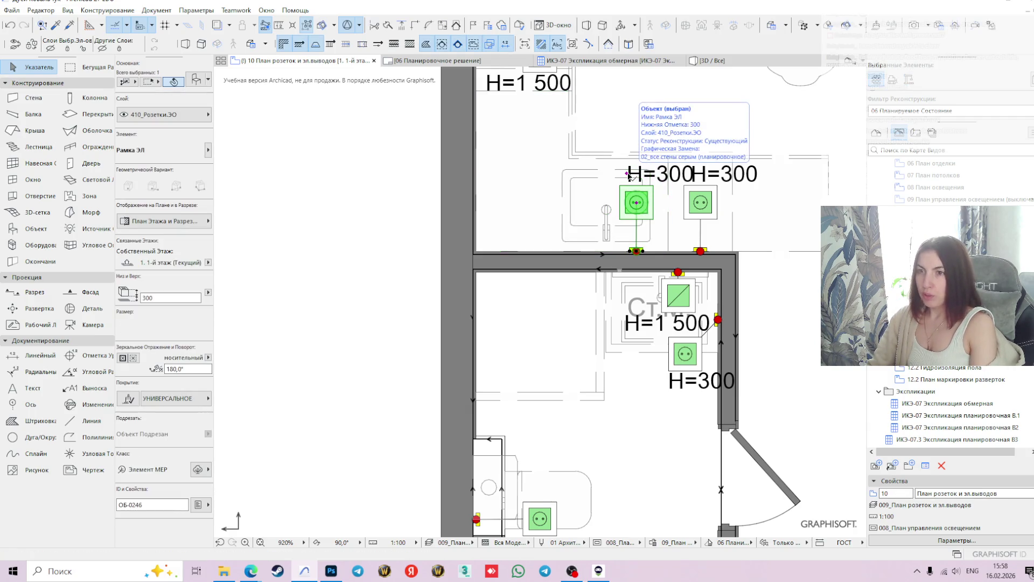
click(627, 173)
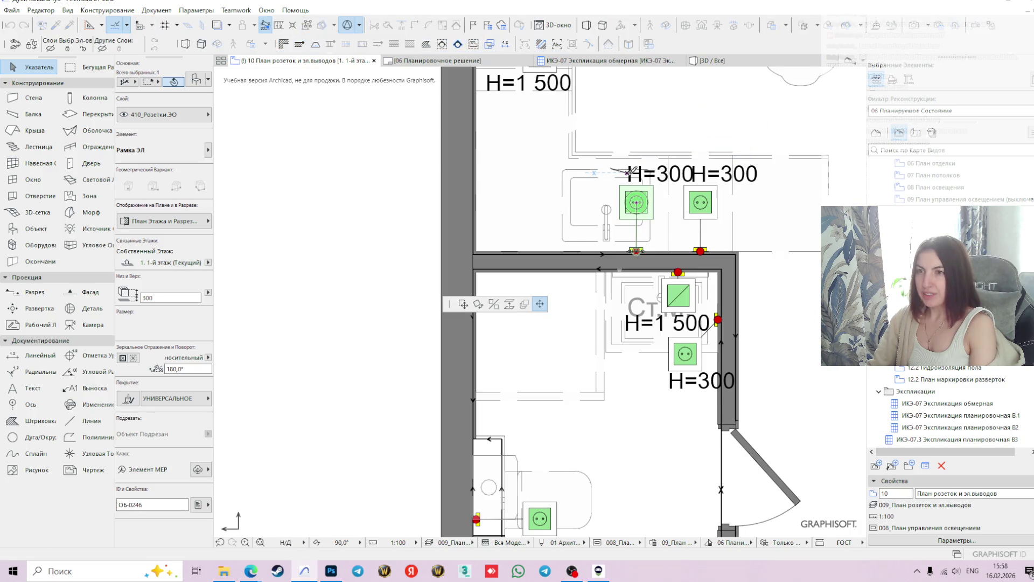
Move the original socket's H=300 label up and to the left
click(611, 169)
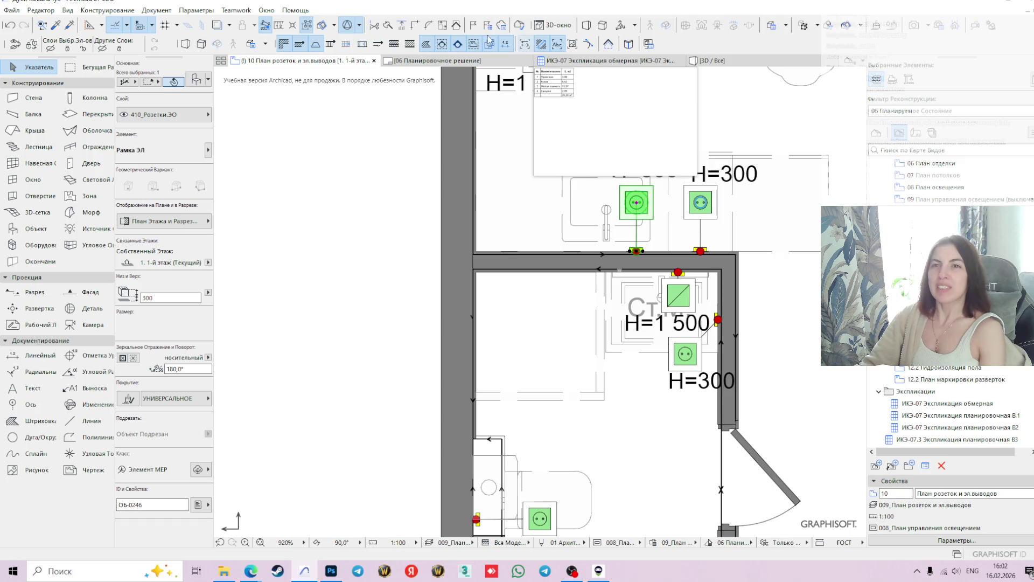
Open the 06 Планировочное решение layout sheet
click(436, 60)
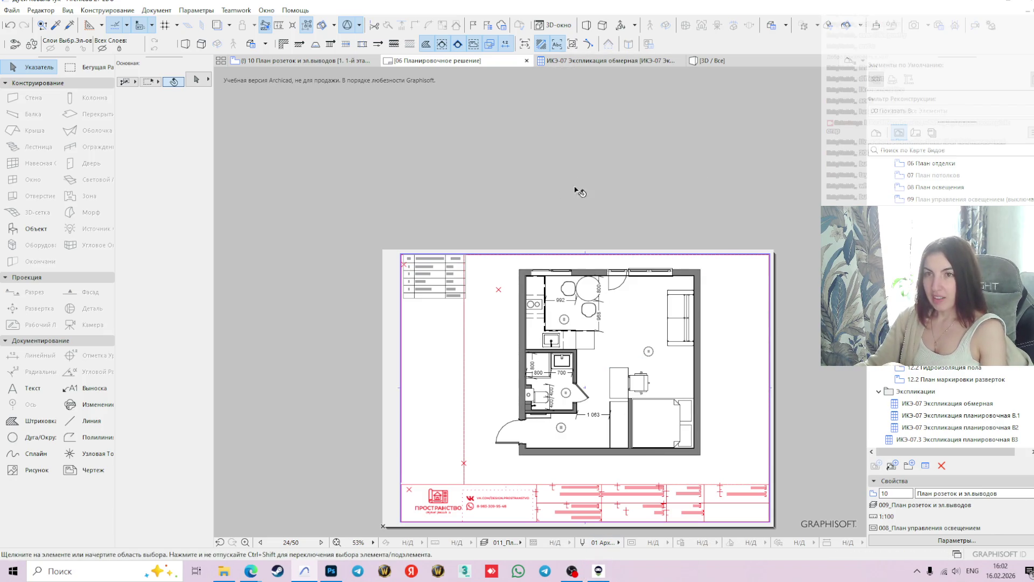
click(302, 60)
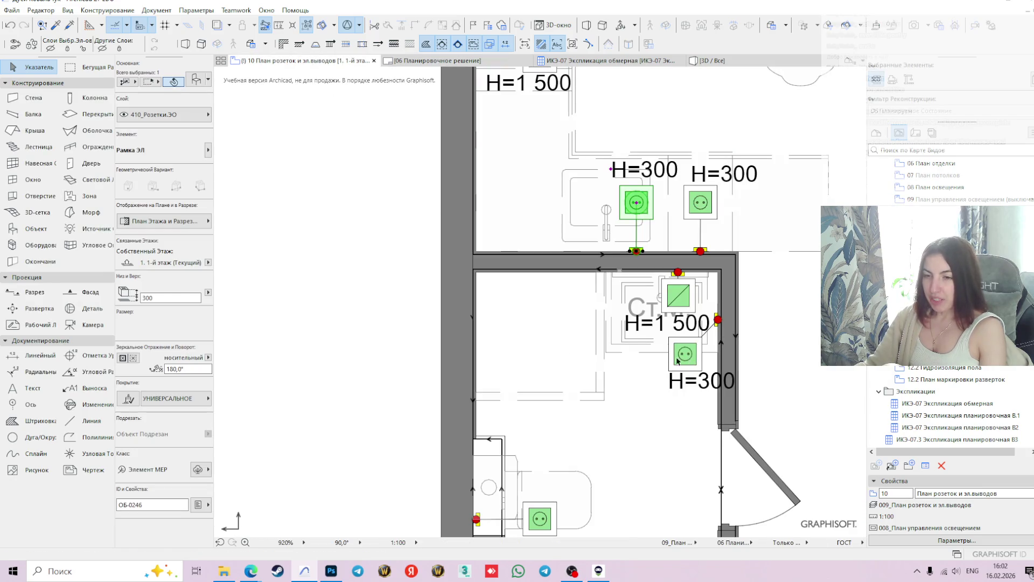
scroll(678, 361, down, 3)
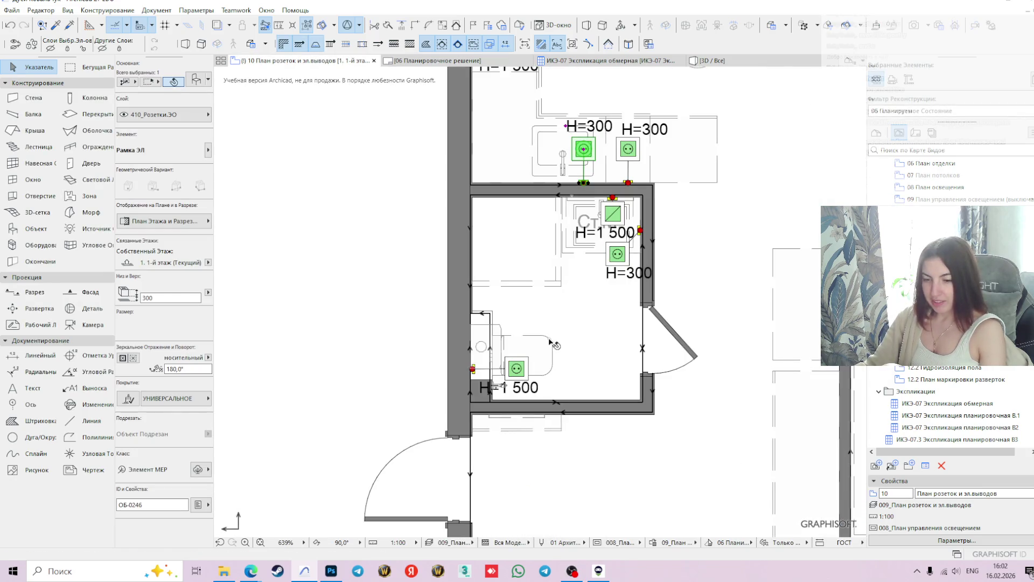
scroll(541, 345, up, 2)
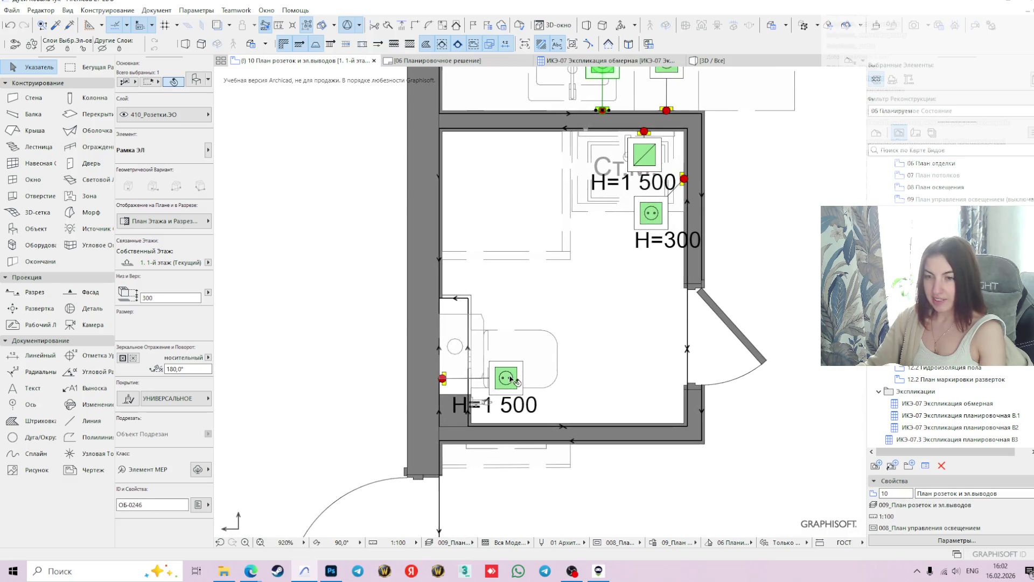
click(330, 307)
scroll(640, 278, down, 1)
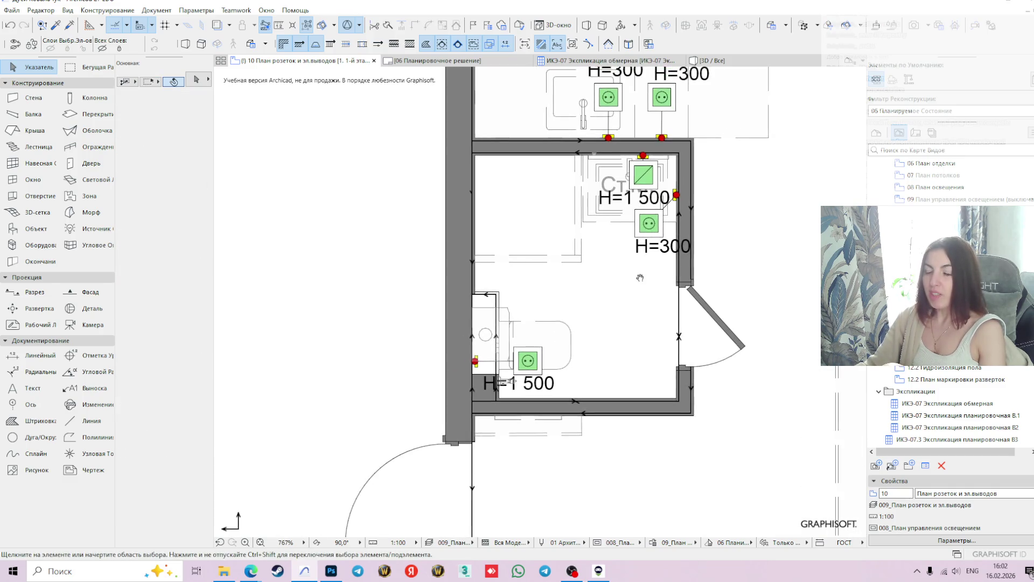
middle_drag(640, 278, 560, 310)
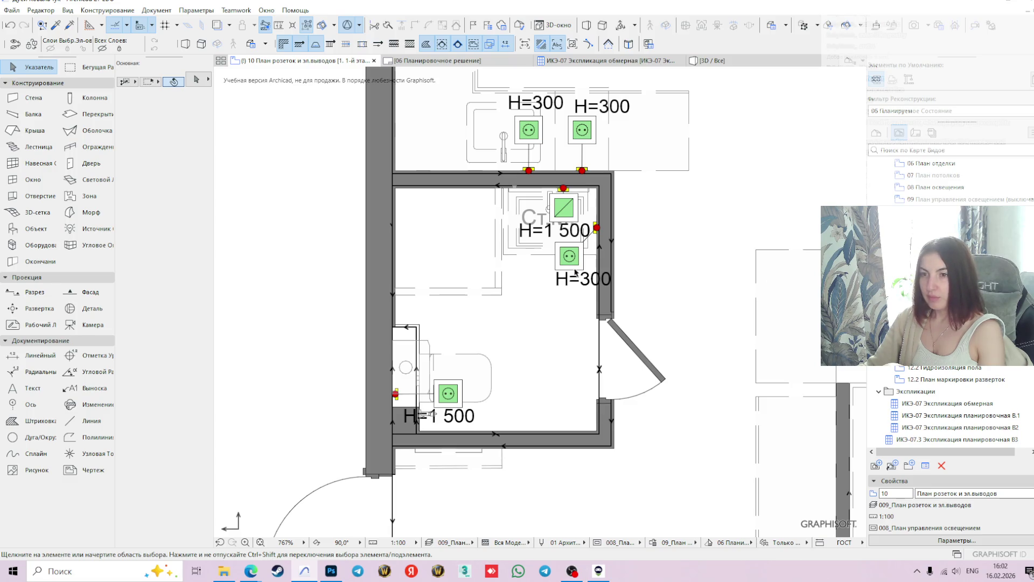
key(XF86AudioLowerVolume)
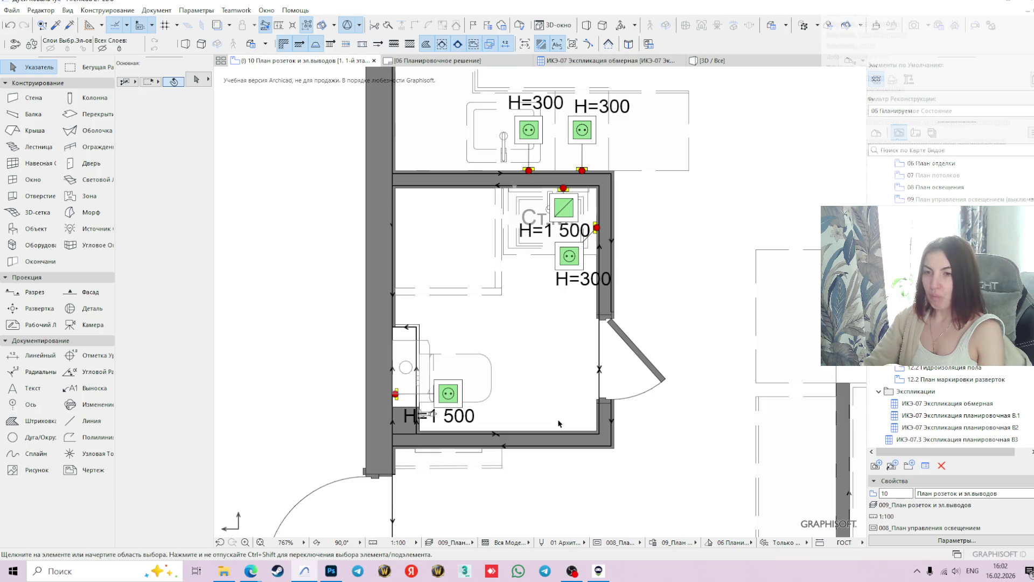
Switch to the Object tool and set the layer for new objects to 401_Мебель
click(37, 232)
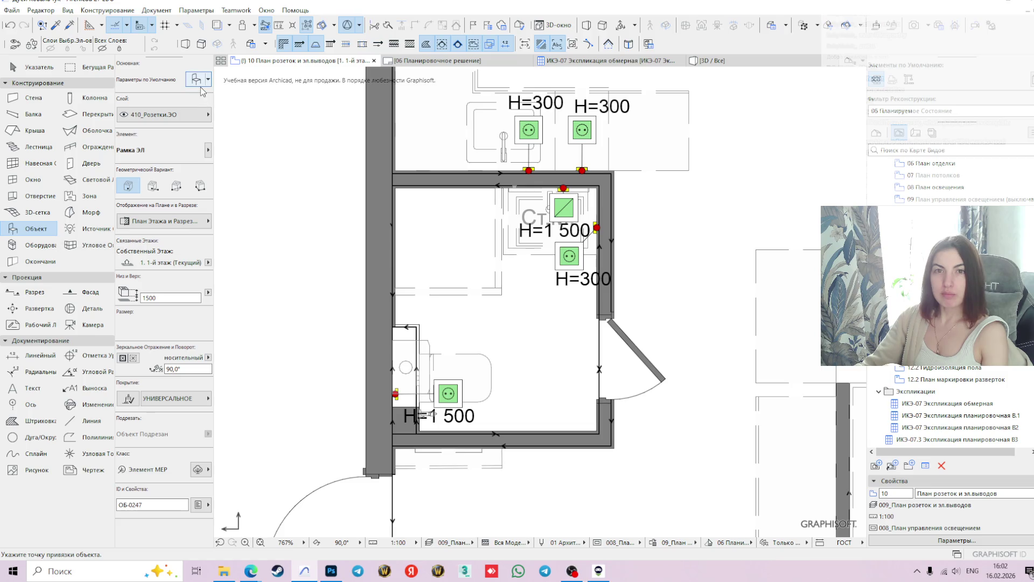
click(178, 120)
text(vt,t)
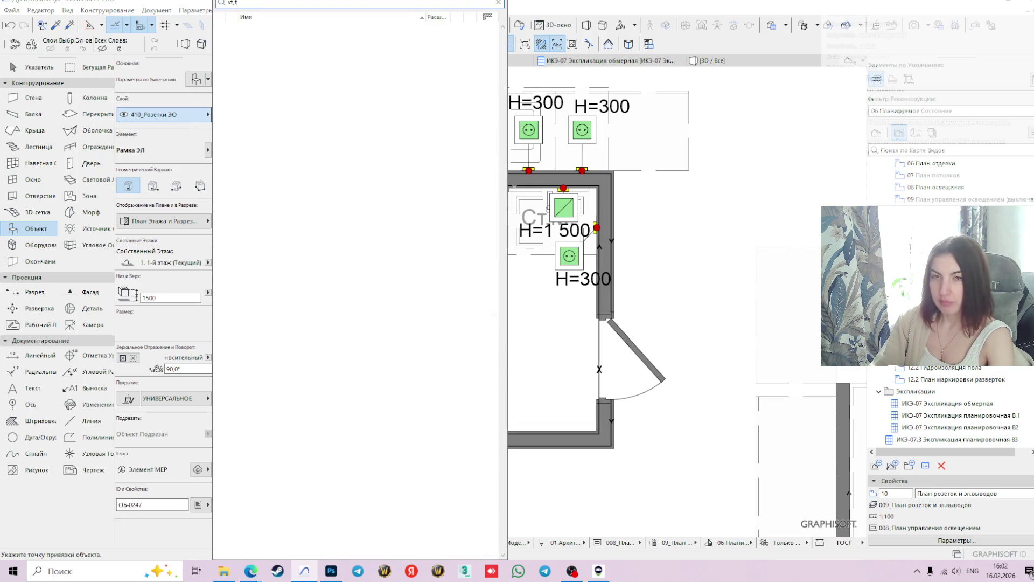
key(BackSpace)
key(BackSpace)
key(BackSpace)
key(alt+shift)
text(мебе)
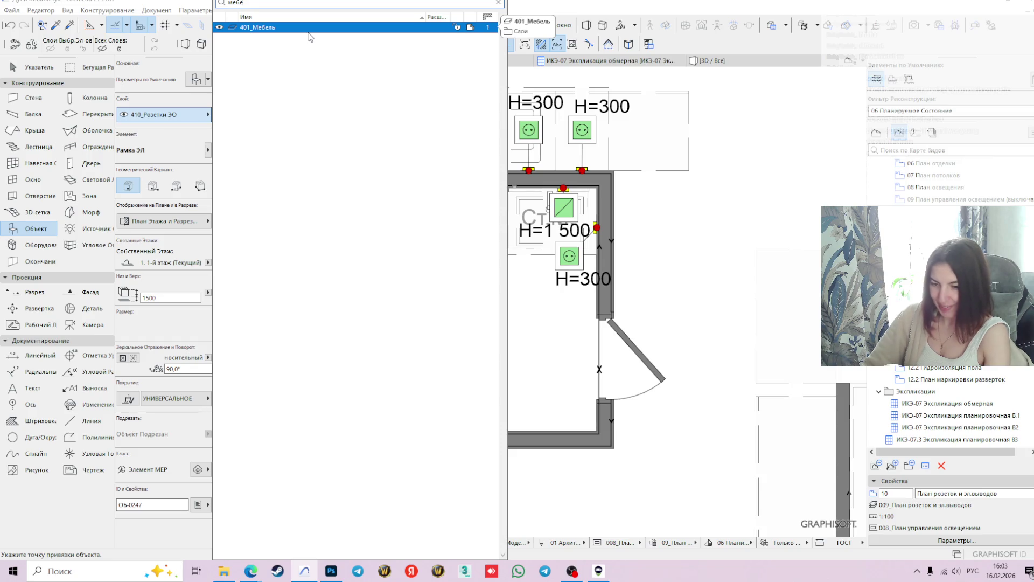
click(310, 27)
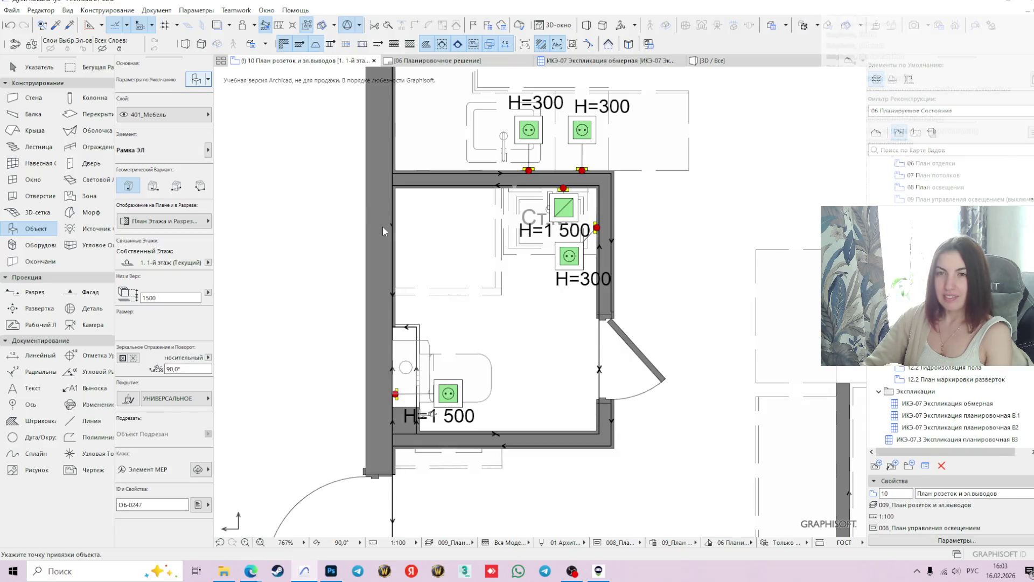
key(ctrl+t)
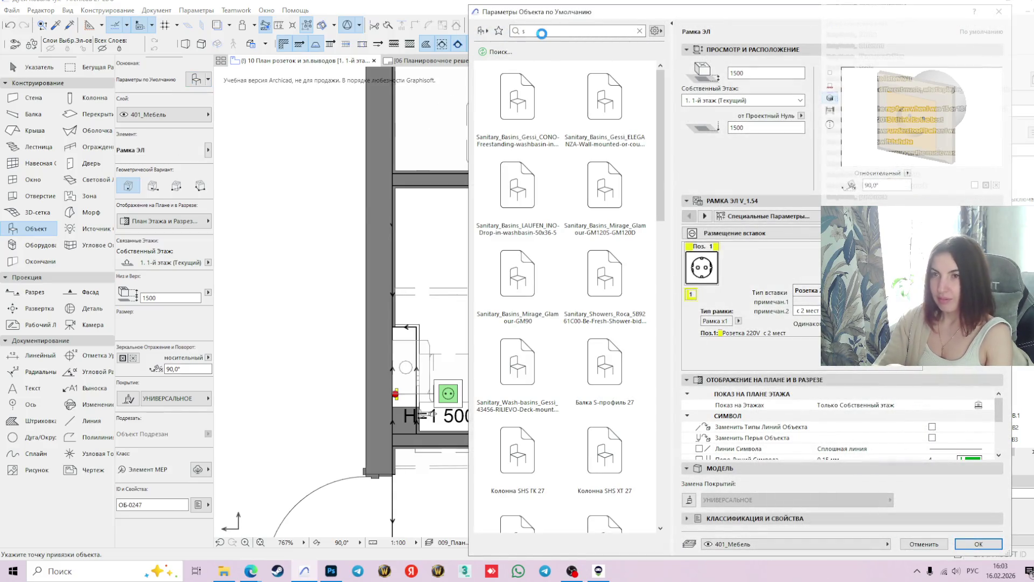
Search the library for 'ради' and choose Радиатор с Горизонтальными Трубами 27 as the default object
key(BackSpace)
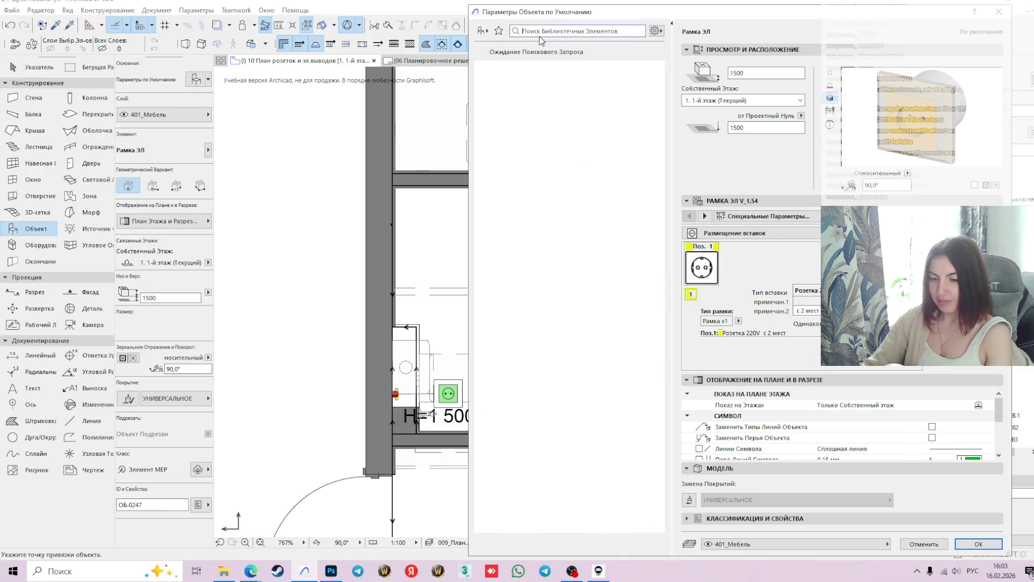
key(alt+shift)
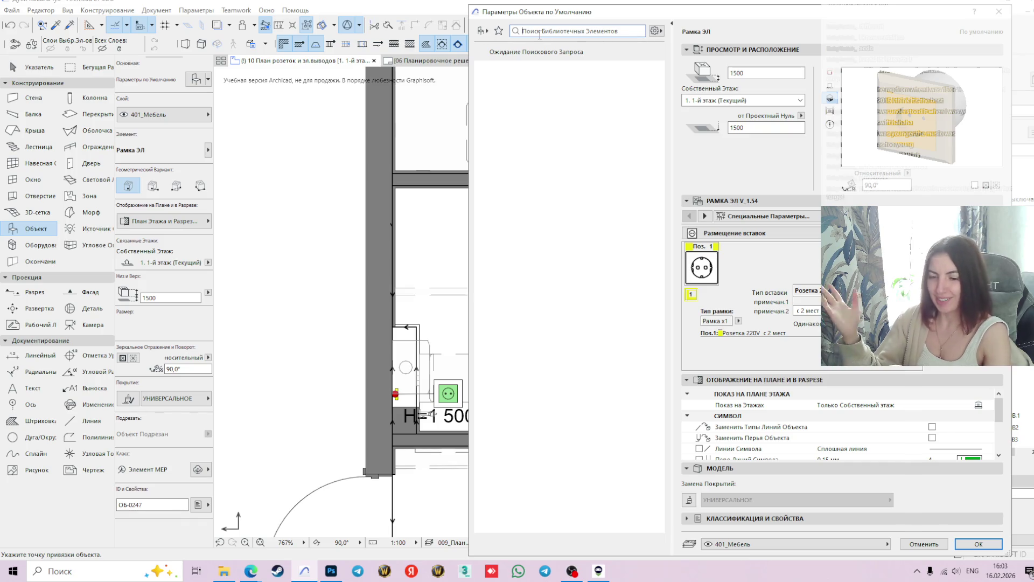
text(gl)
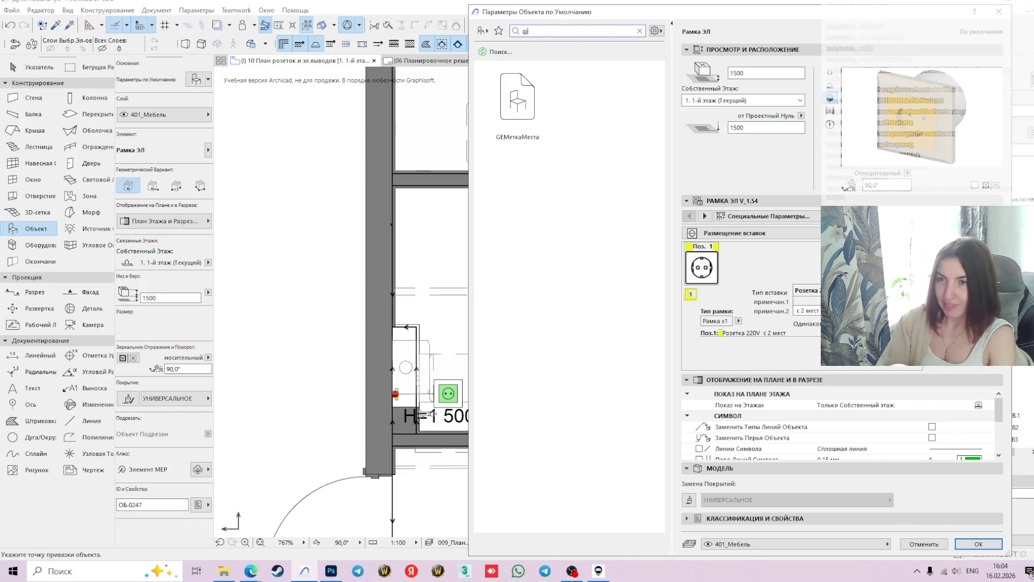
key(BackSpace)
key(BackSpace)
key(alt+shift)
text(ради)
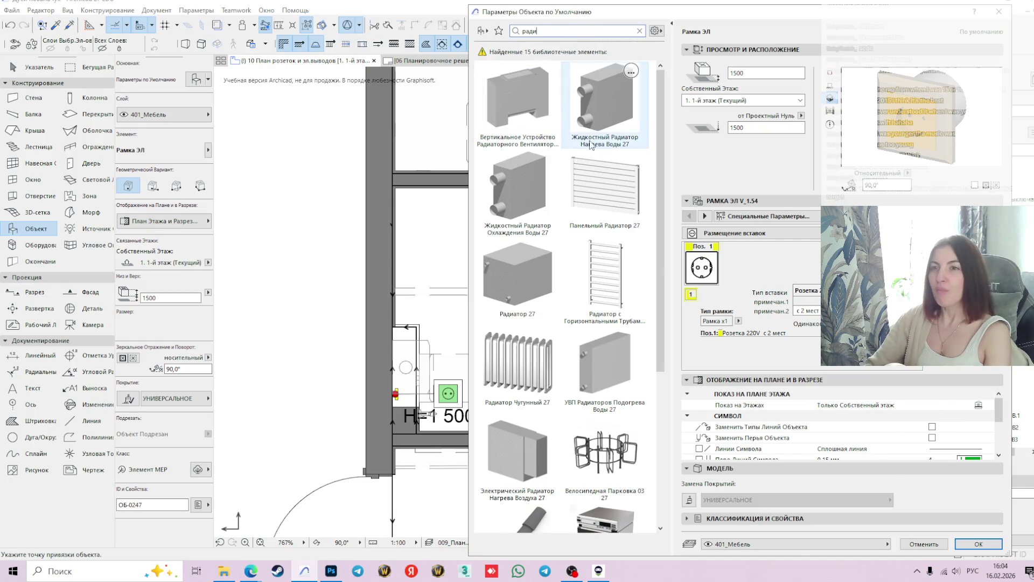
click(609, 252)
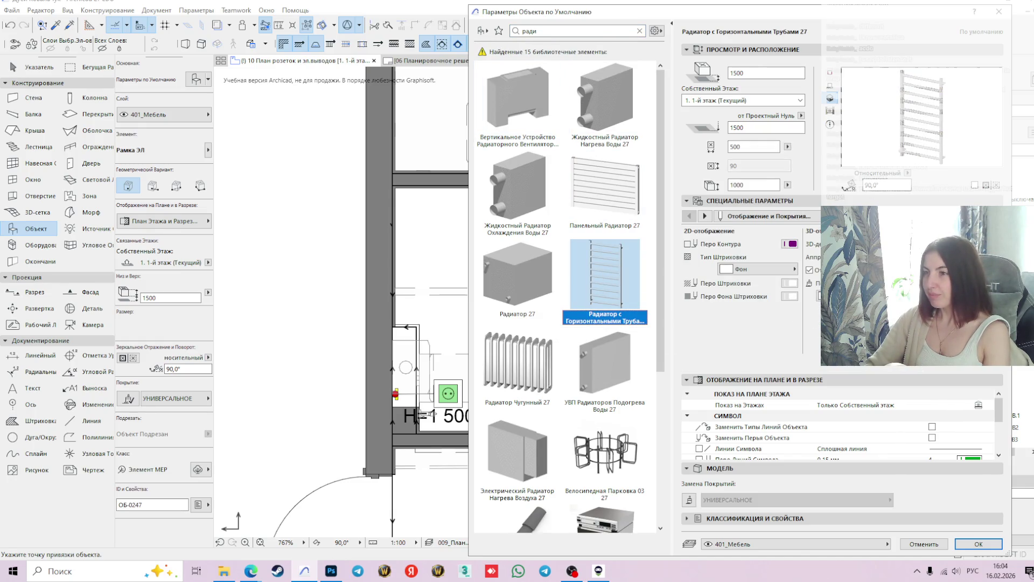
click(978, 544)
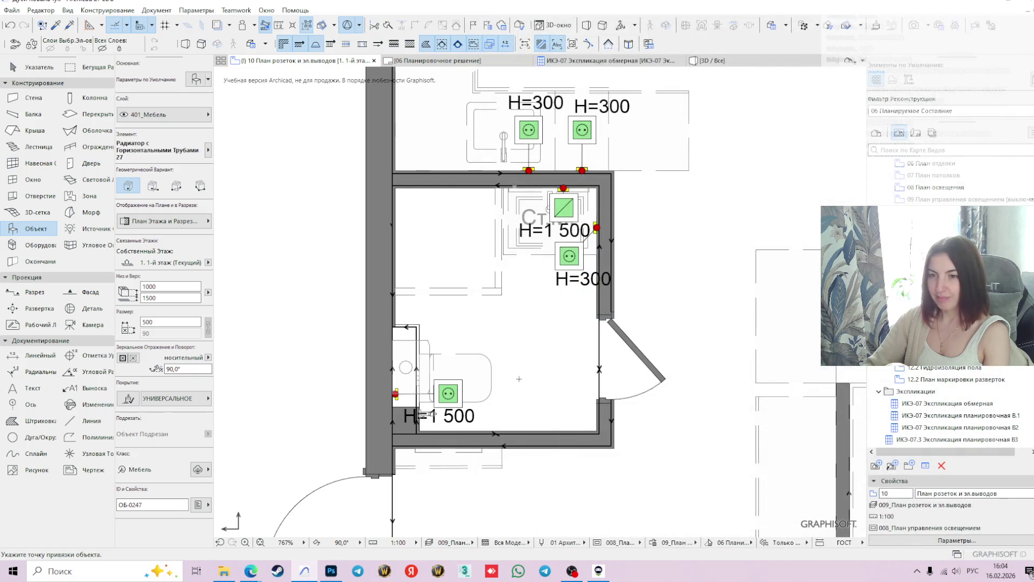
Place the horizontal-tube towel radiator mid-bathroom, then select it with the Arrow tool
click(533, 370)
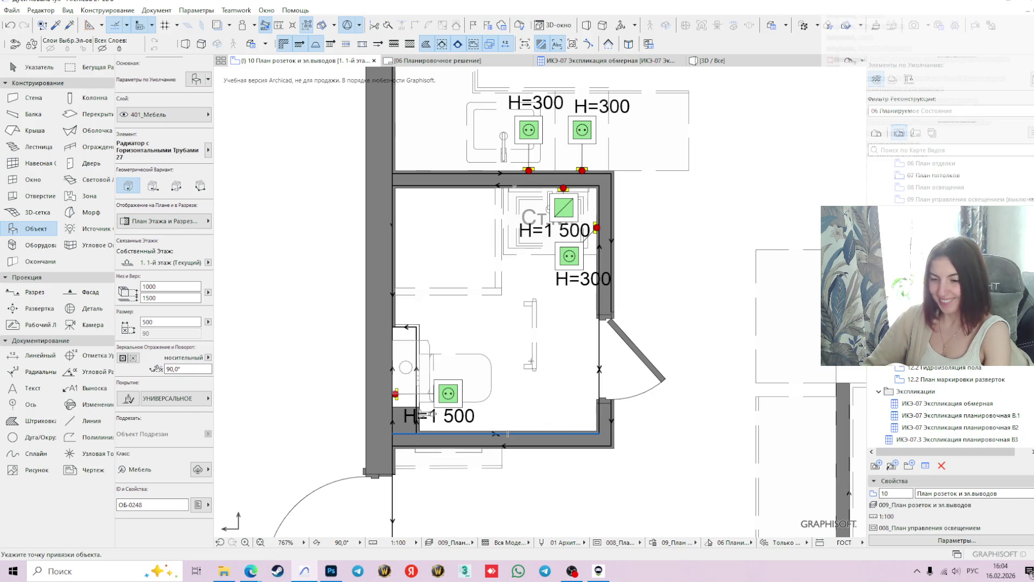
scroll(552, 406, up, 4)
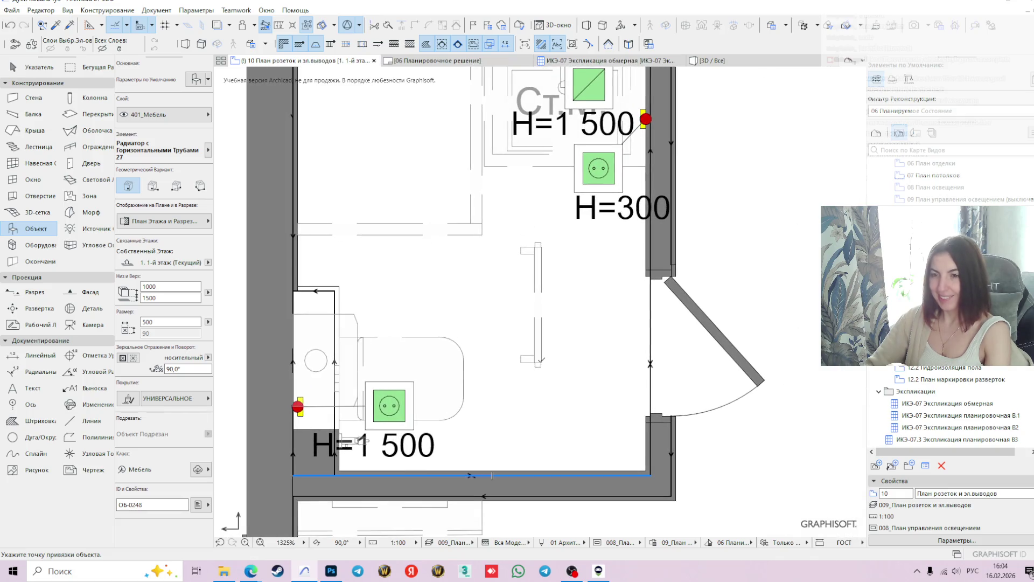
key(Escape)
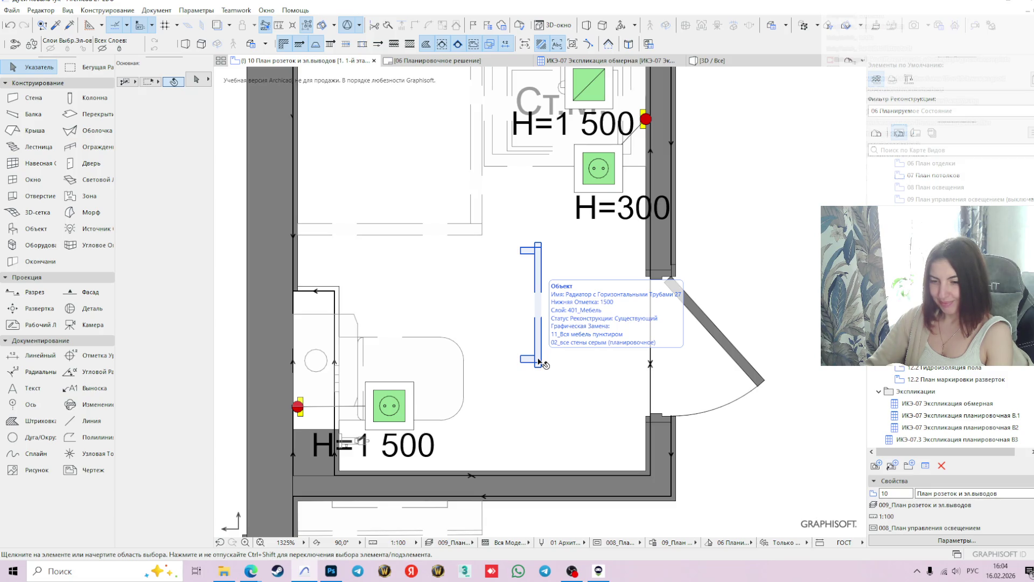
click(540, 362)
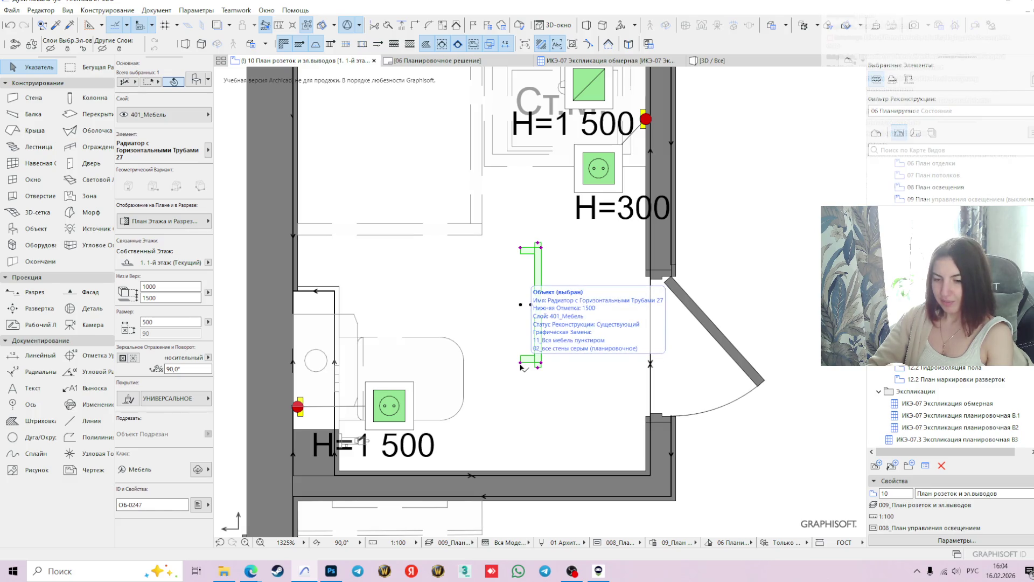
Rotate the towel radiator 180° so it lies horizontally
drag(521, 362, 521, 363)
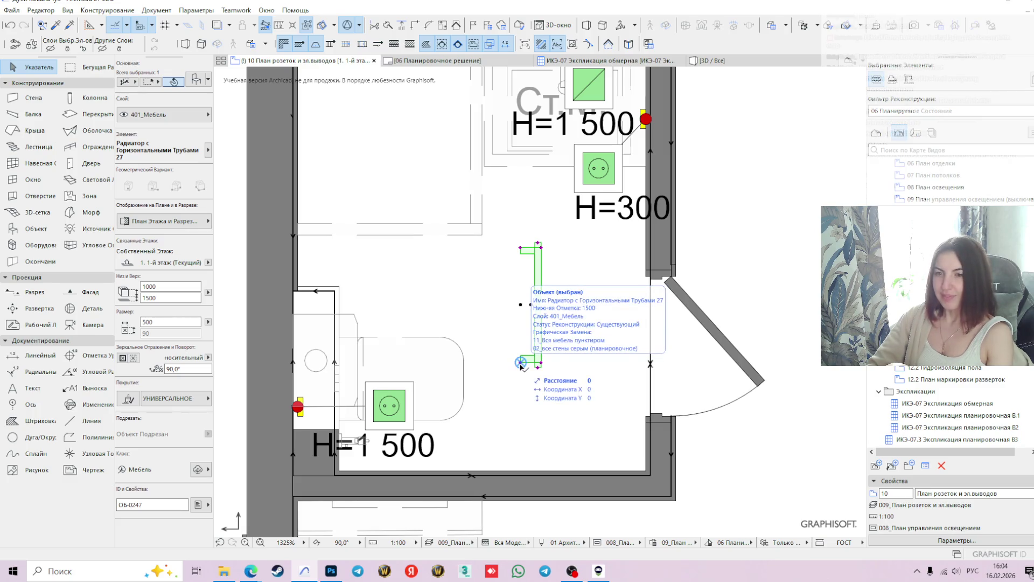
click(521, 363)
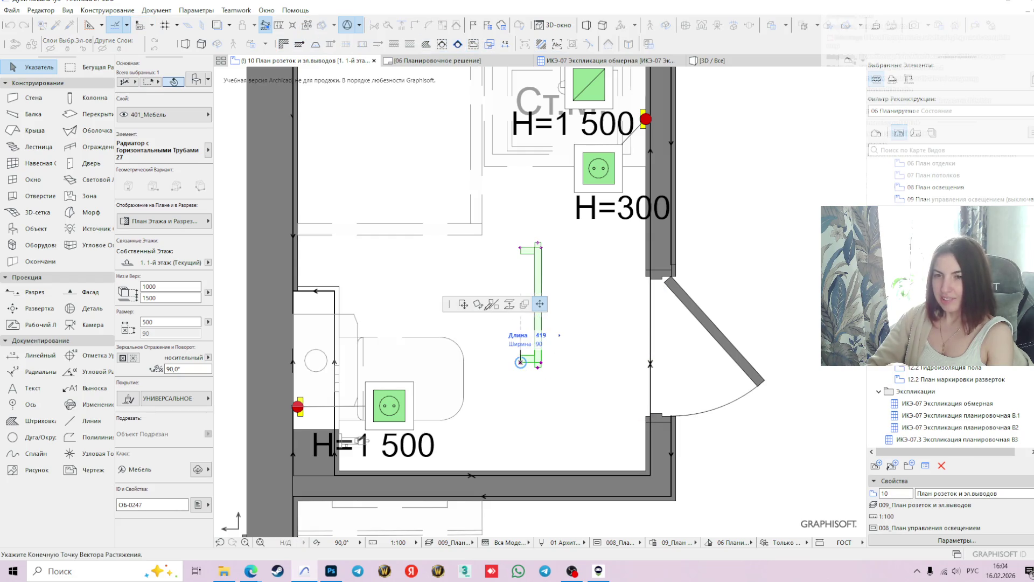
click(479, 306)
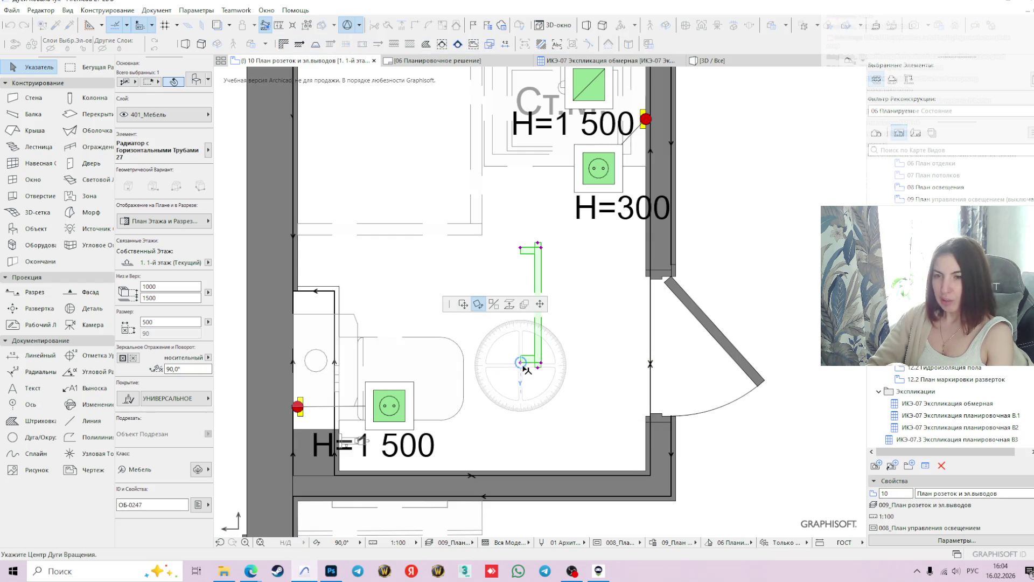
click(582, 363)
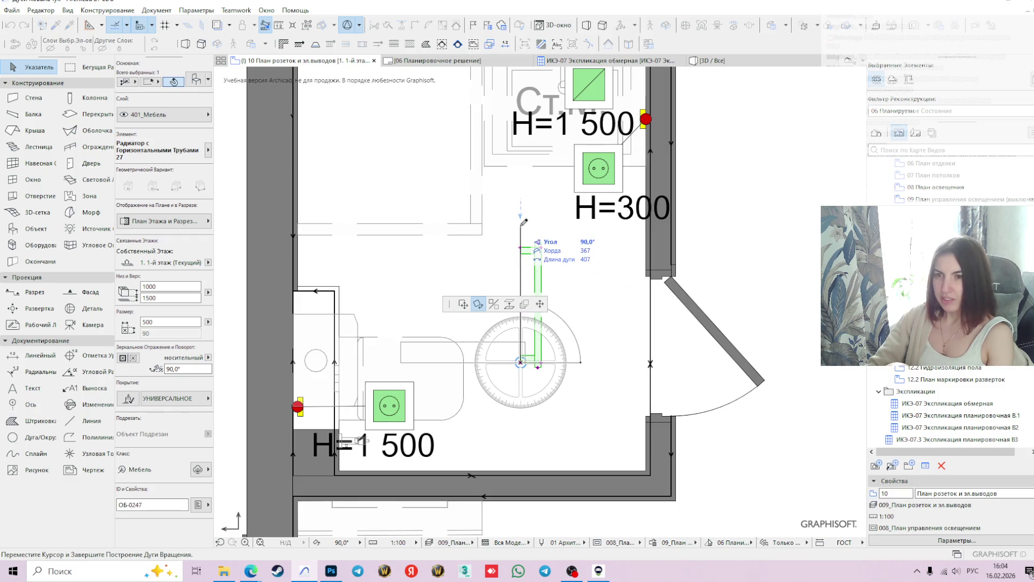
click(463, 362)
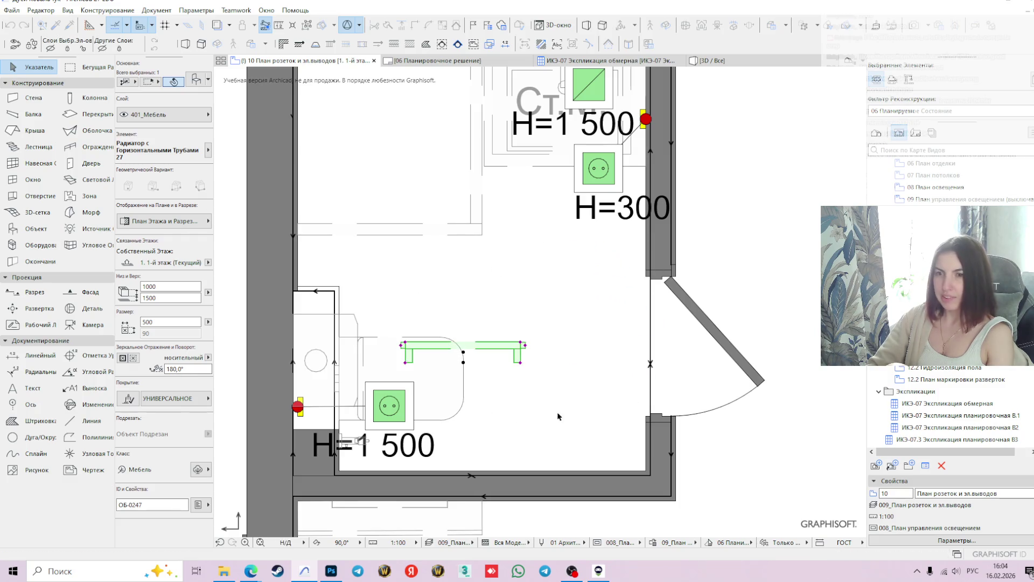
Move the radiator to the bottom wall's right corner and shift it 150 left
click(520, 362)
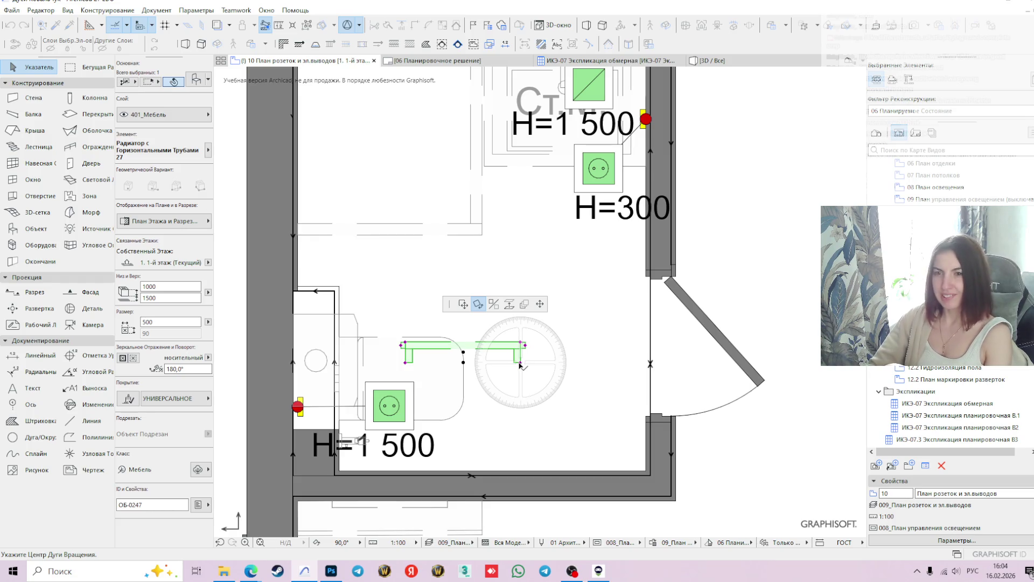
click(463, 303)
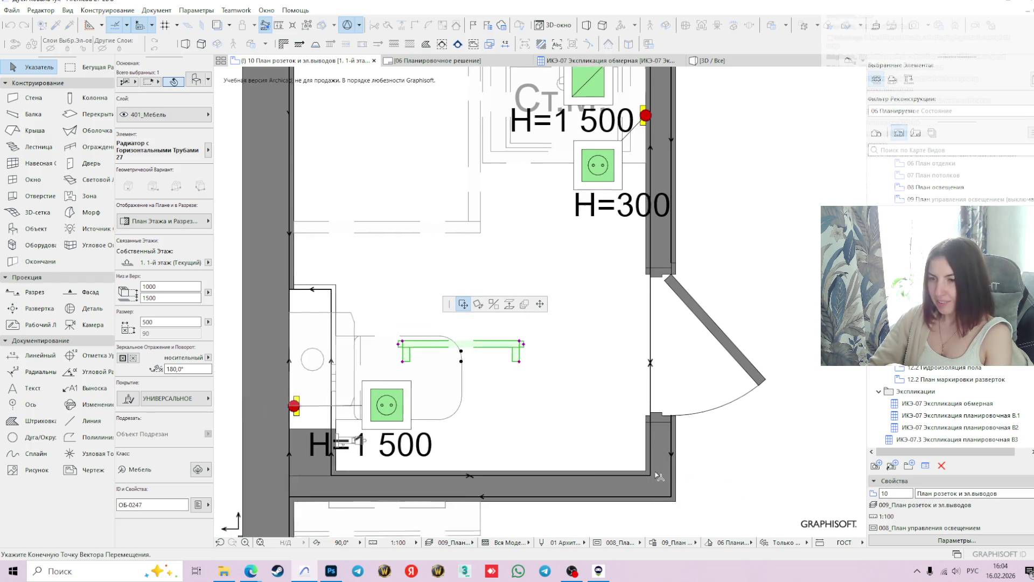
scroll(633, 463, up, 3)
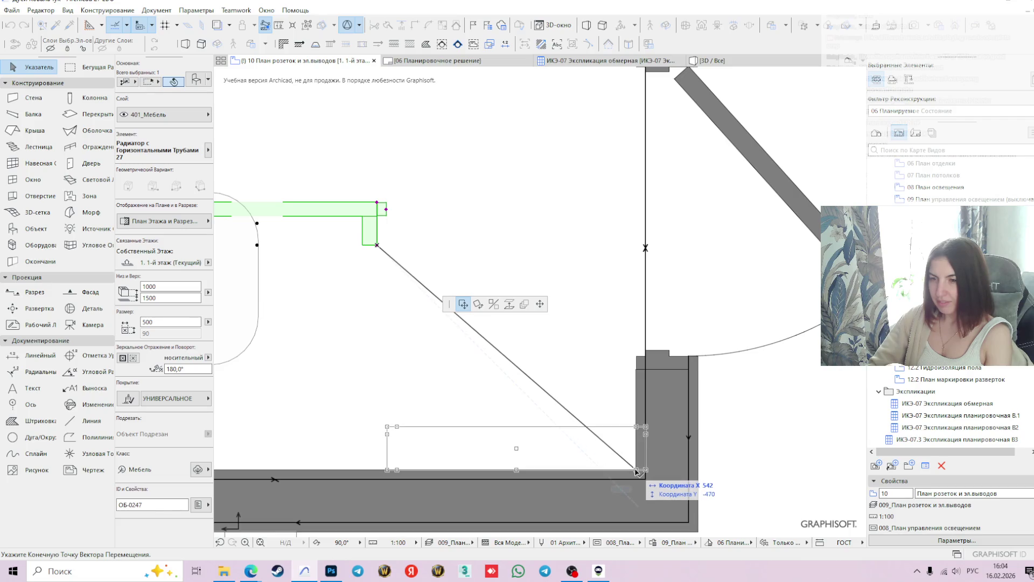
click(637, 471)
click(636, 470)
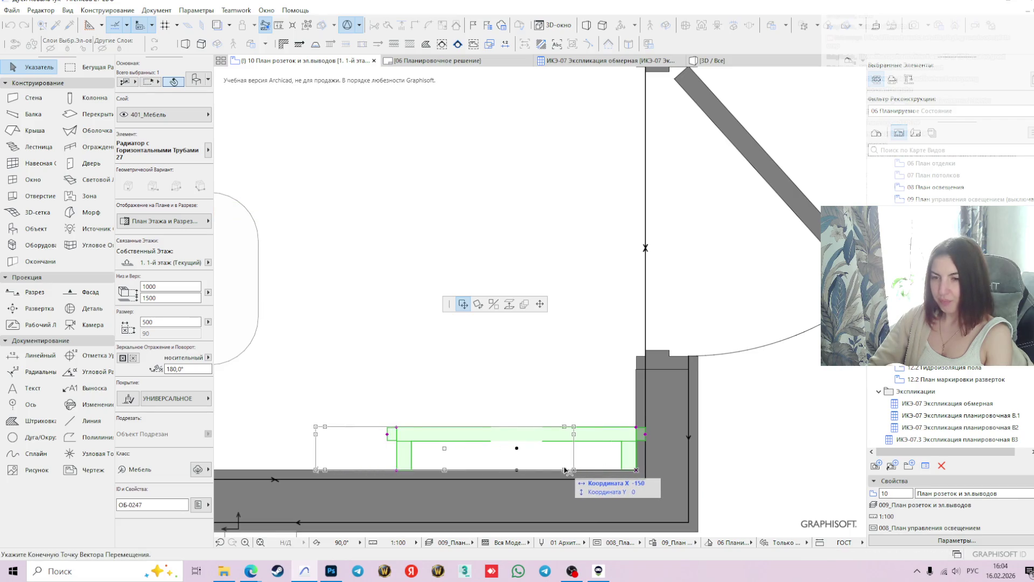
click(565, 470)
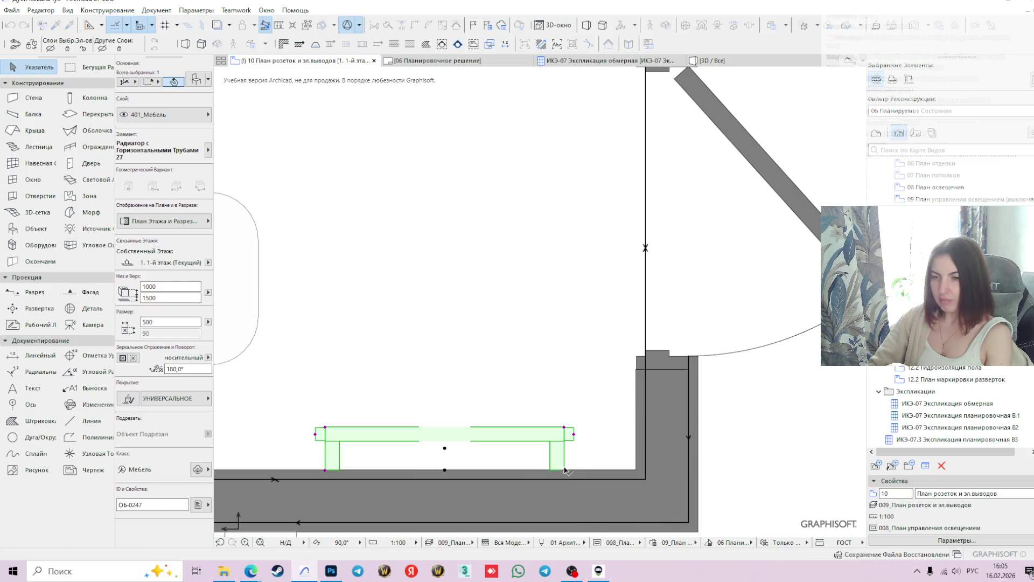
scroll(571, 461, down, 3)
scroll(572, 457, down, 1)
key(Escape)
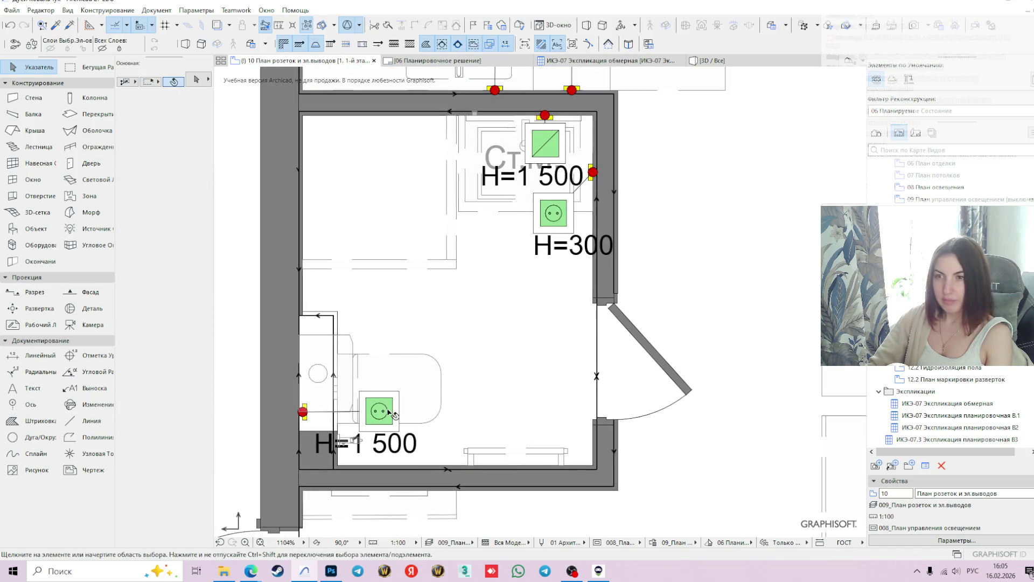
Copy the H=1 500 socket toward the bathroom door and rotate the copy
ctrl+drag(379, 410, 526, 393)
key(Escape)
click(526, 391)
scroll(522, 385, up, 3)
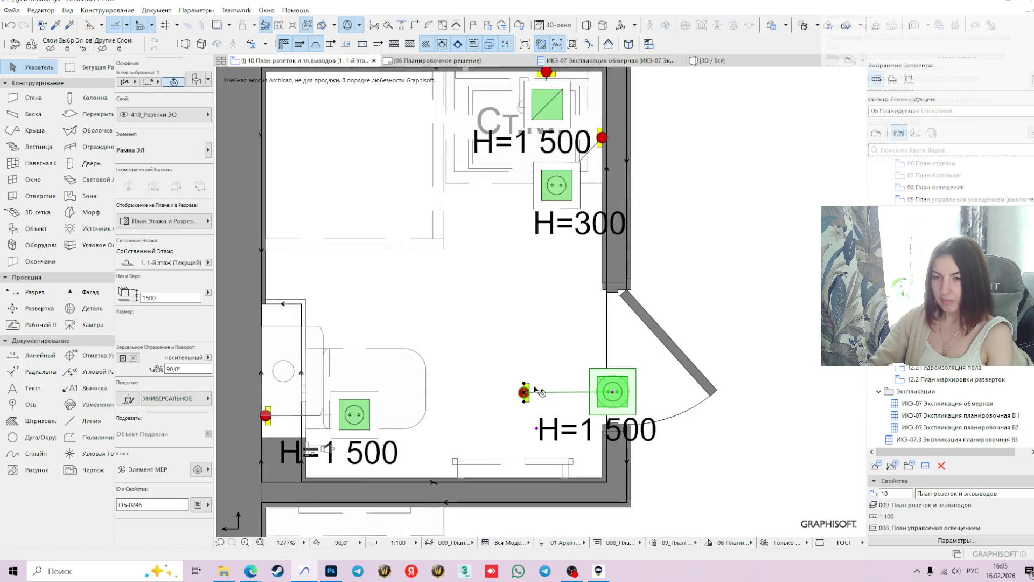
click(520, 384)
click(478, 305)
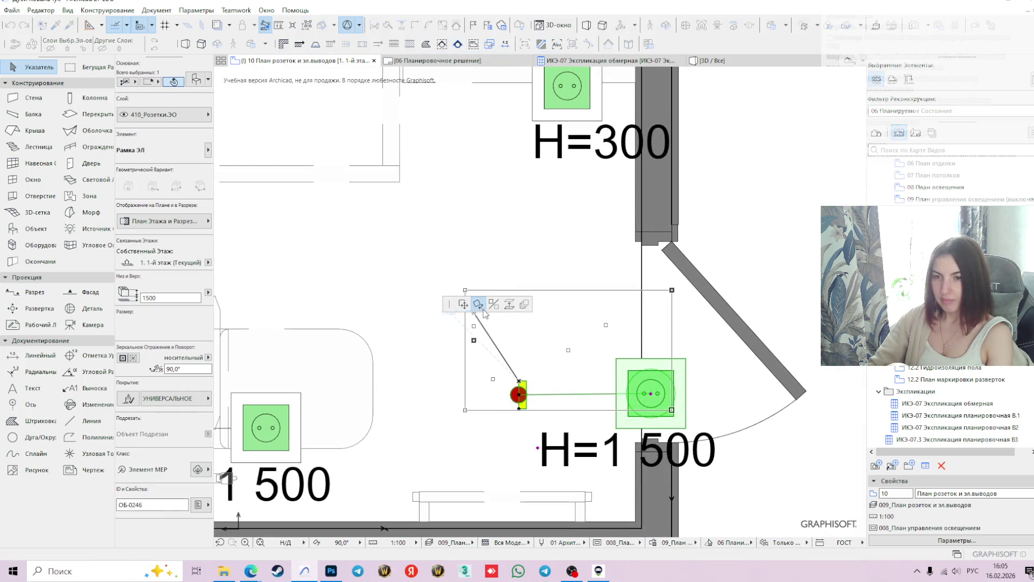
click(519, 381)
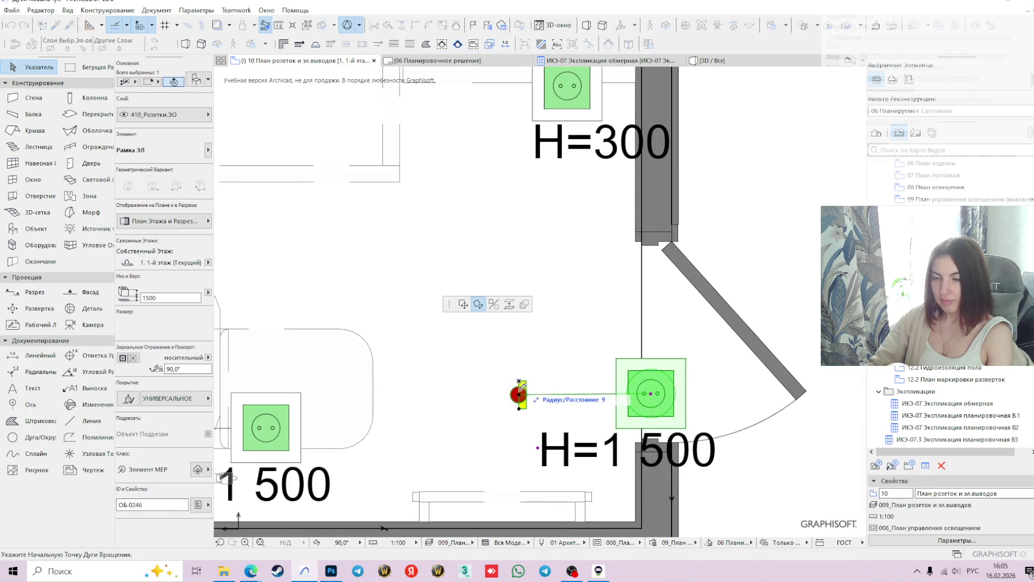
click(519, 445)
click(600, 377)
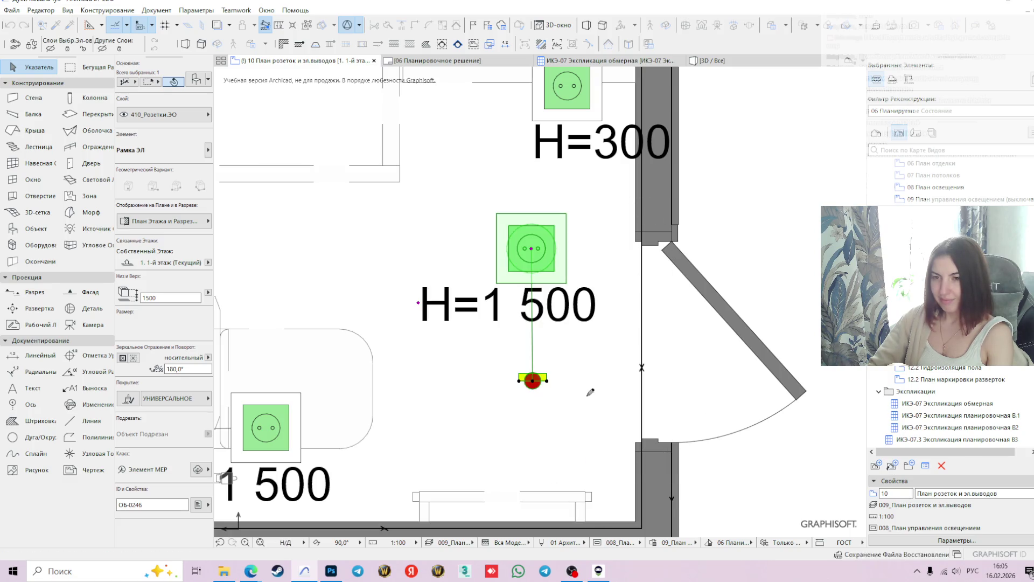
Move the socket and its H=1 500 label down to the bottom wall and select its frame
click(532, 381)
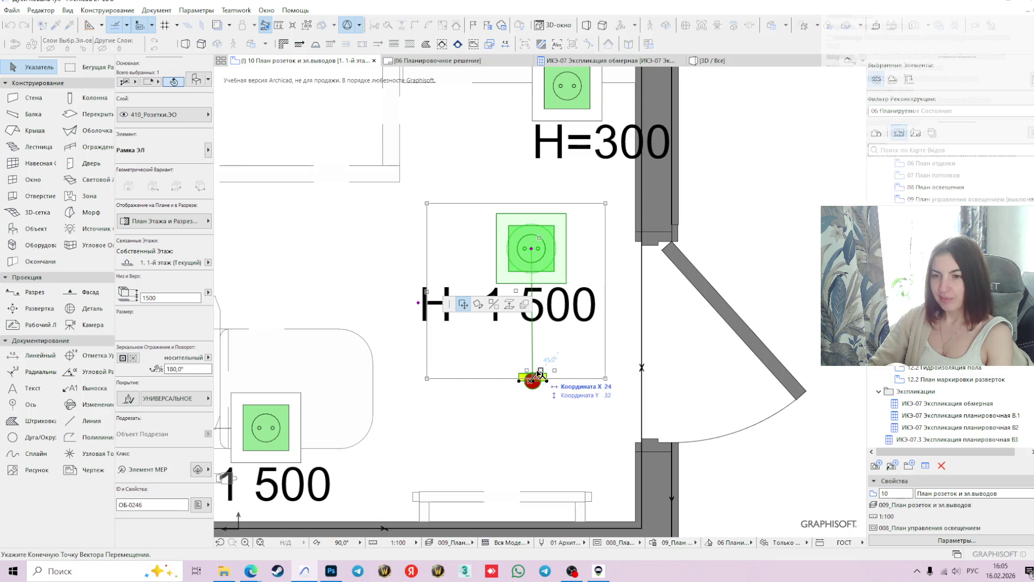
click(535, 381)
click(535, 381)
key(Escape)
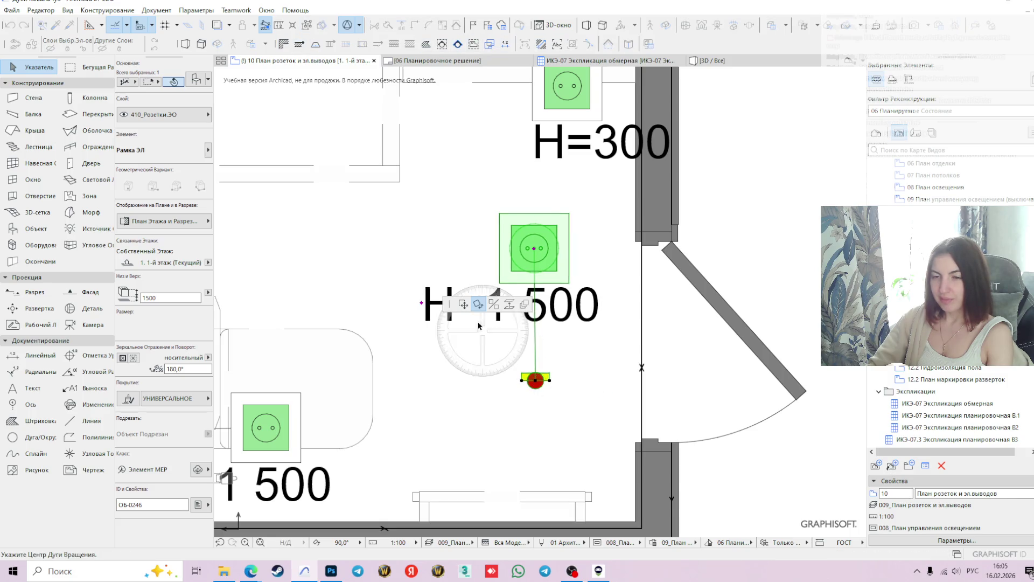
click(535, 381)
mouse_move(589, 526)
middle_down()
mouse_move(637, 454)
mouse_move(658, 449)
middle_up()
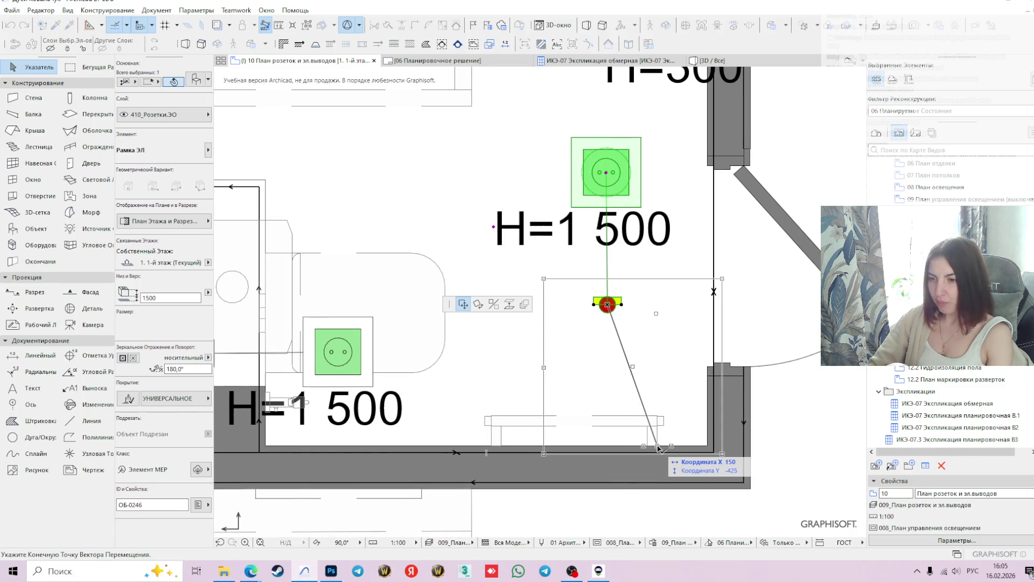
click(659, 448)
click(572, 294)
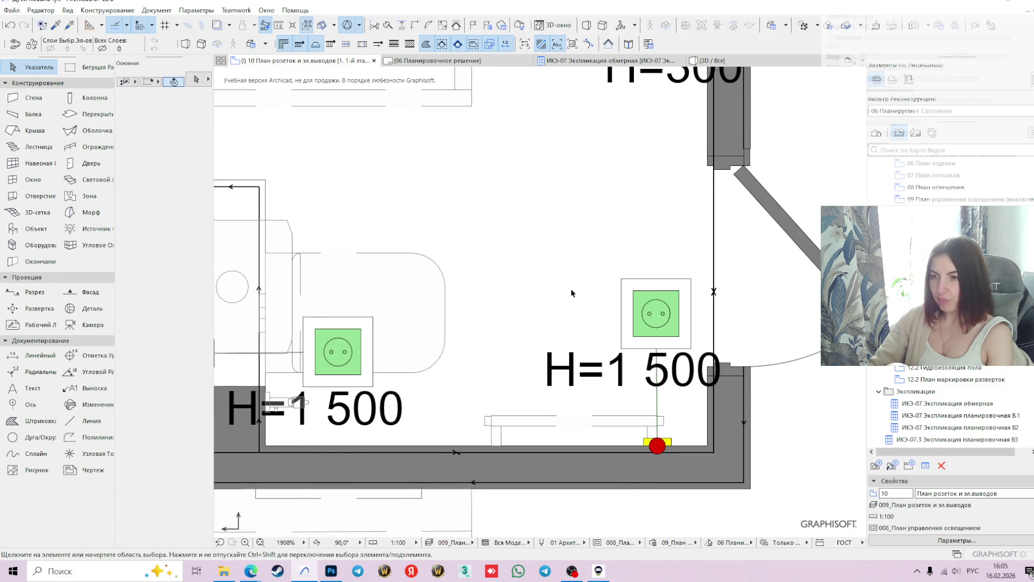
click(656, 335)
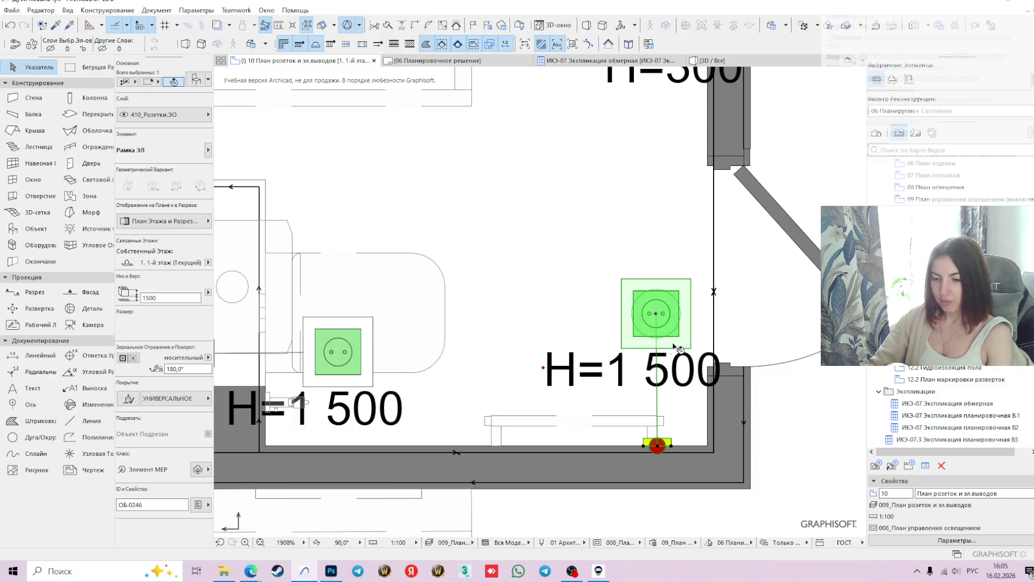
click(196, 81)
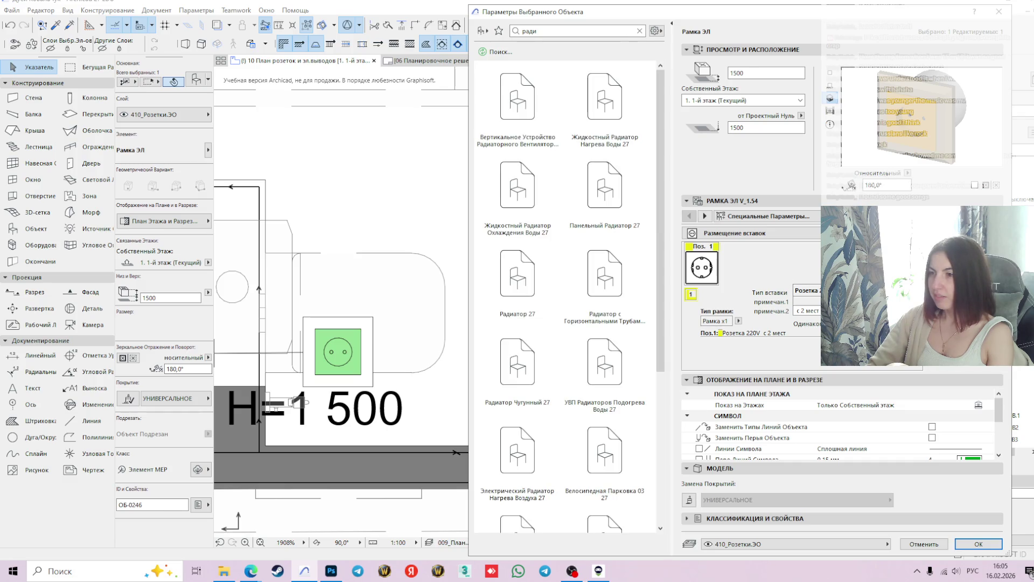
Set the Рамка ЭЛ insert type to Спец., making it a diagonal-marked special outlet
click(934, 359)
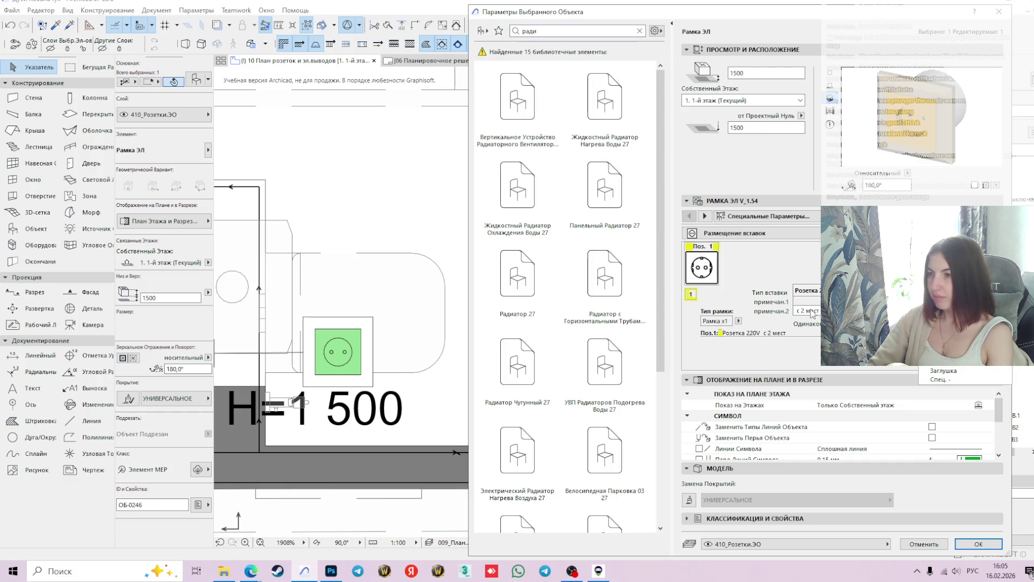
click(934, 380)
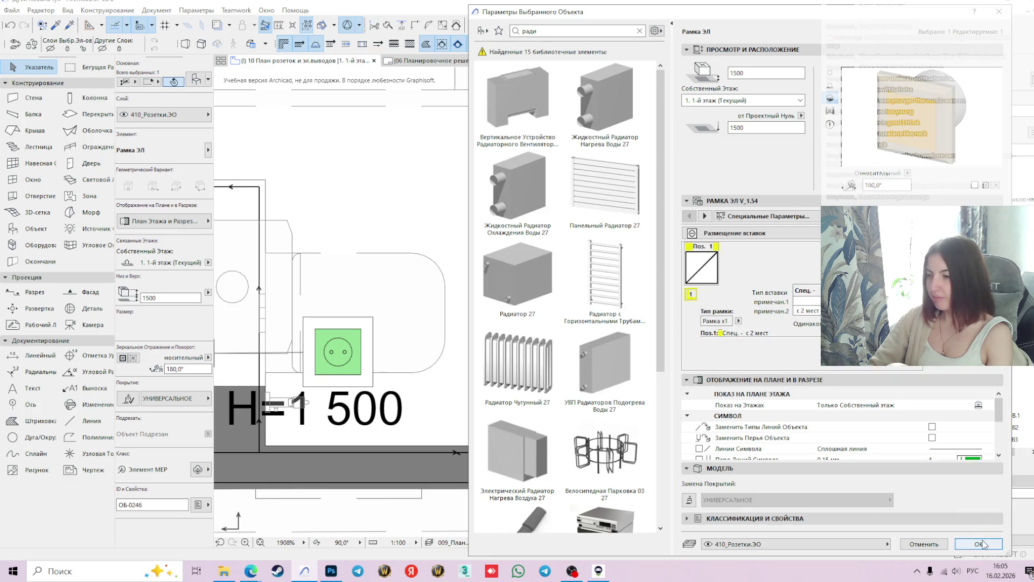
click(981, 544)
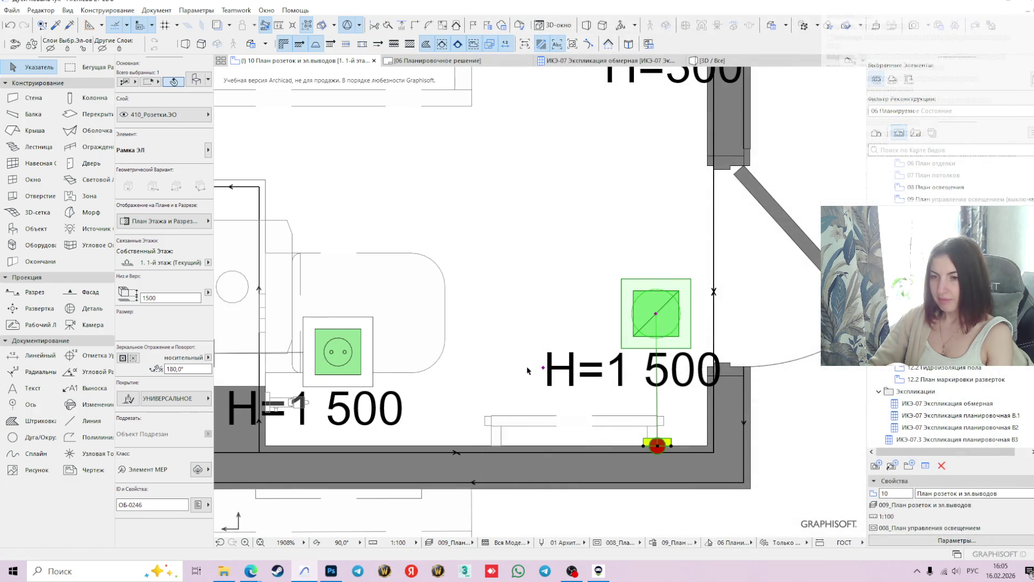
click(546, 372)
Drag the H=1 500 label up so it sits above the special outlet
click(543, 312)
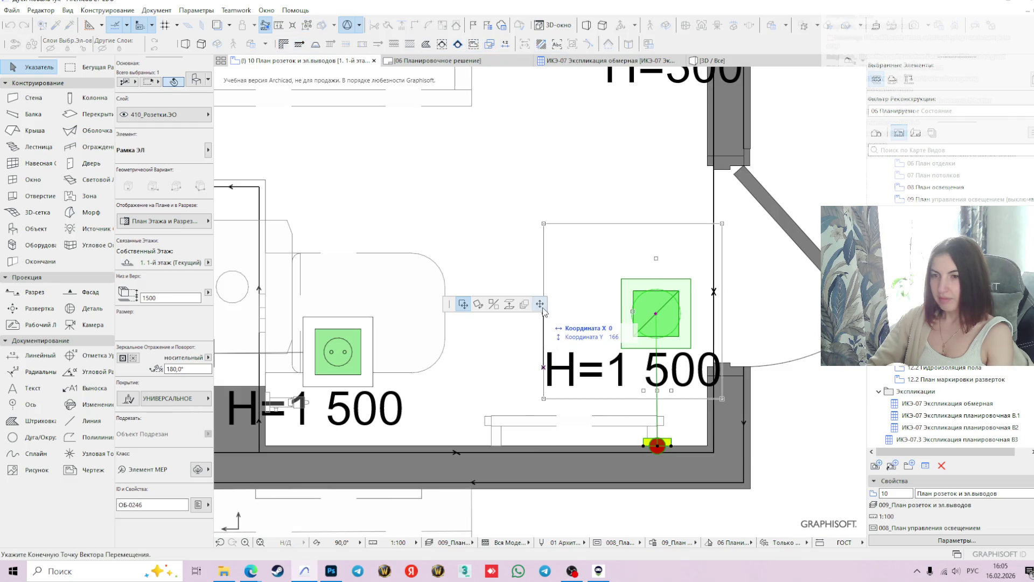
click(618, 252)
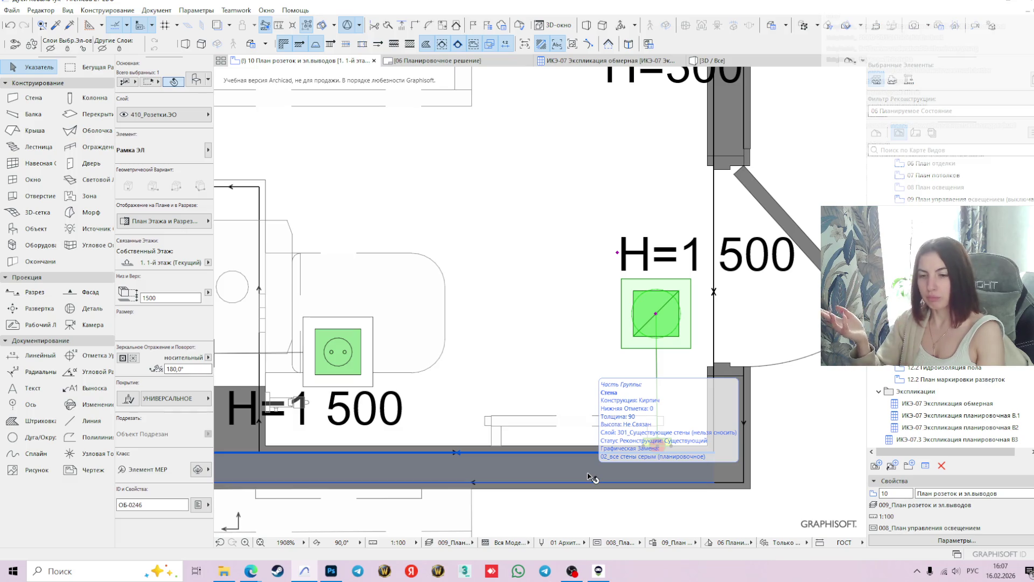
Lower the special outlet and its H=1 500 label nearer the bottom wall connection
click(592, 478)
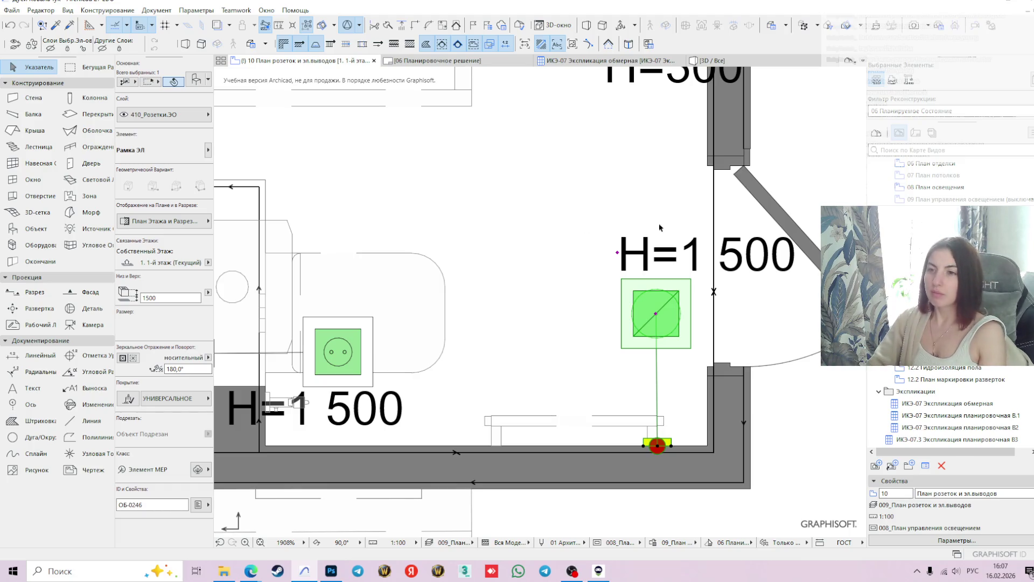
click(656, 316)
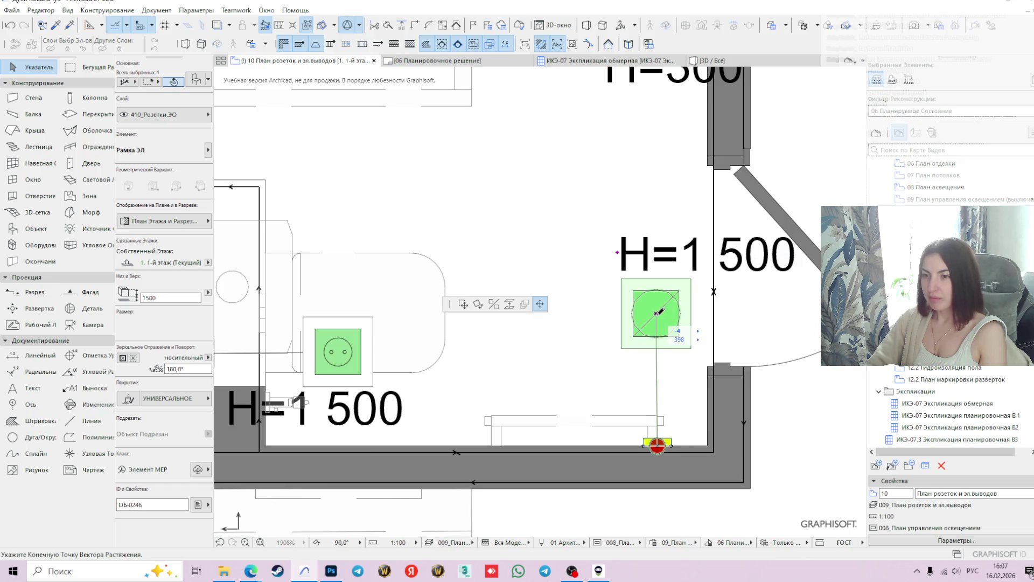
click(657, 352)
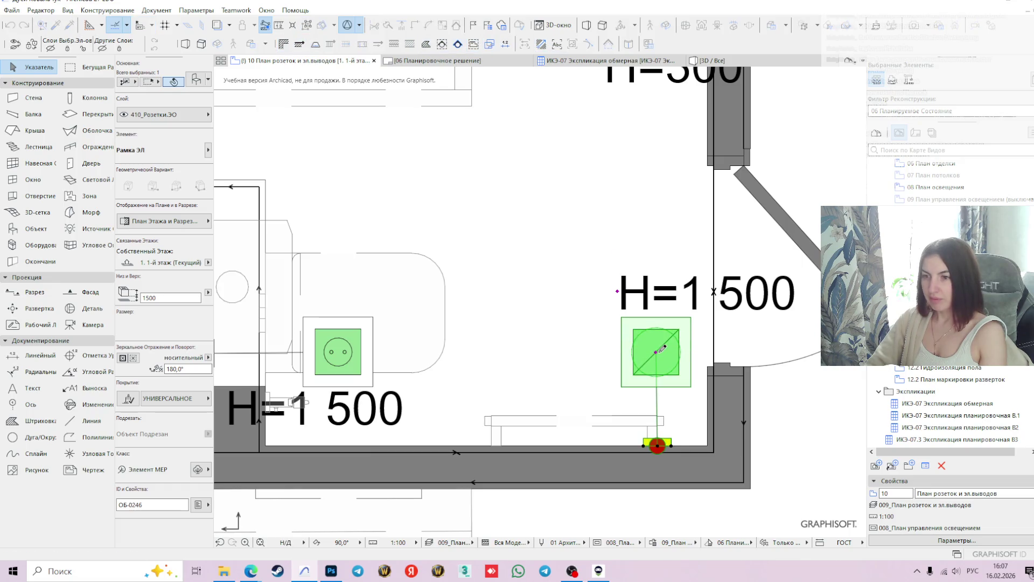
key(XF86AudioLowerVolume)
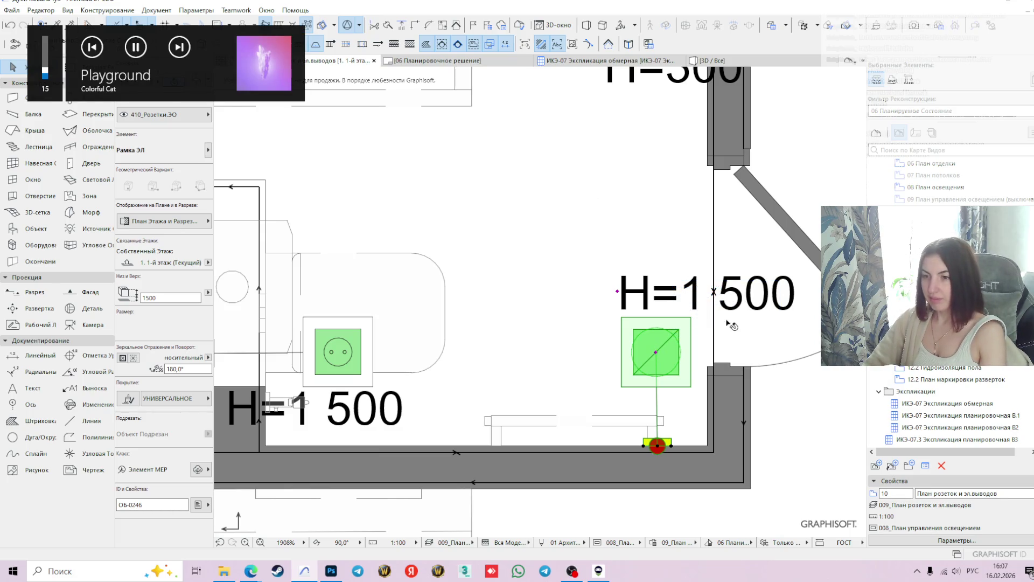
scroll(721, 362, down, 3)
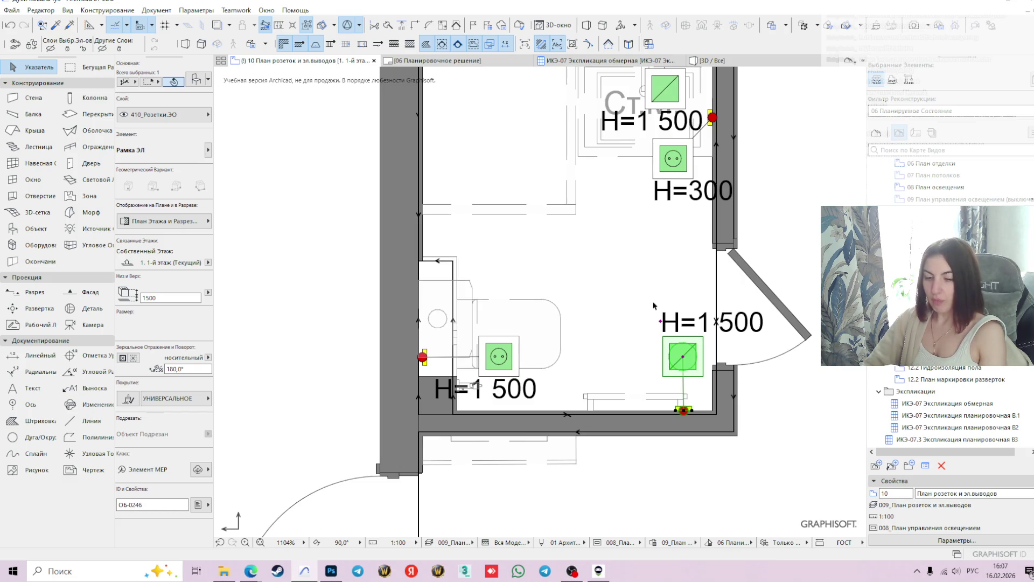
scroll(631, 279, down, 1)
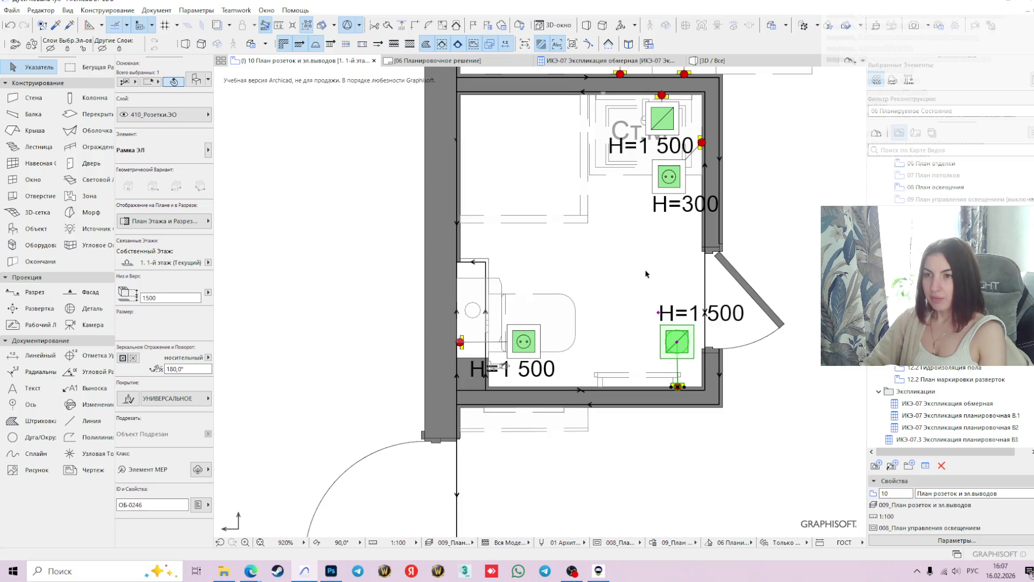
middle_drag(651, 296, 609, 295)
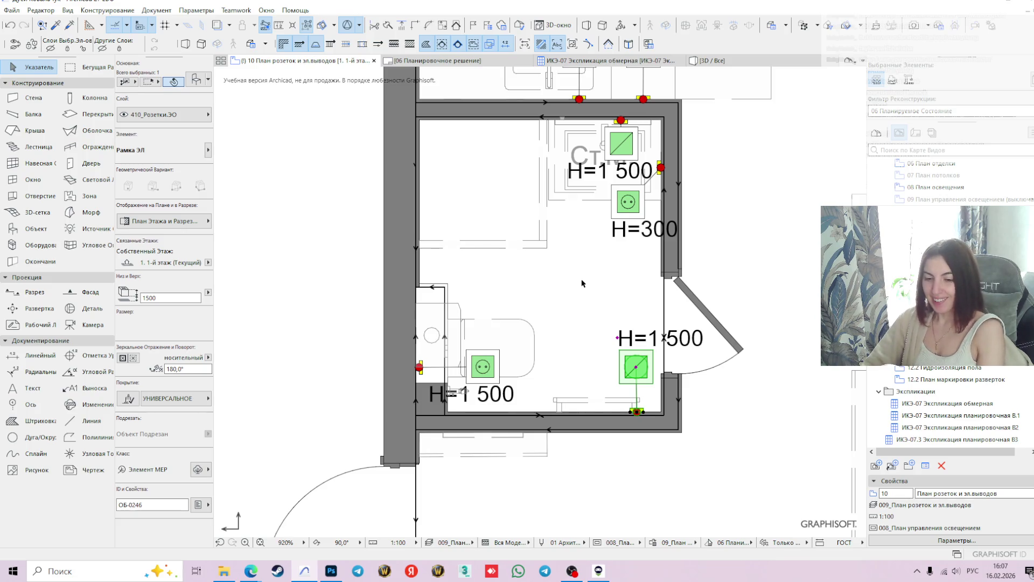
mouse_move(627, 66)
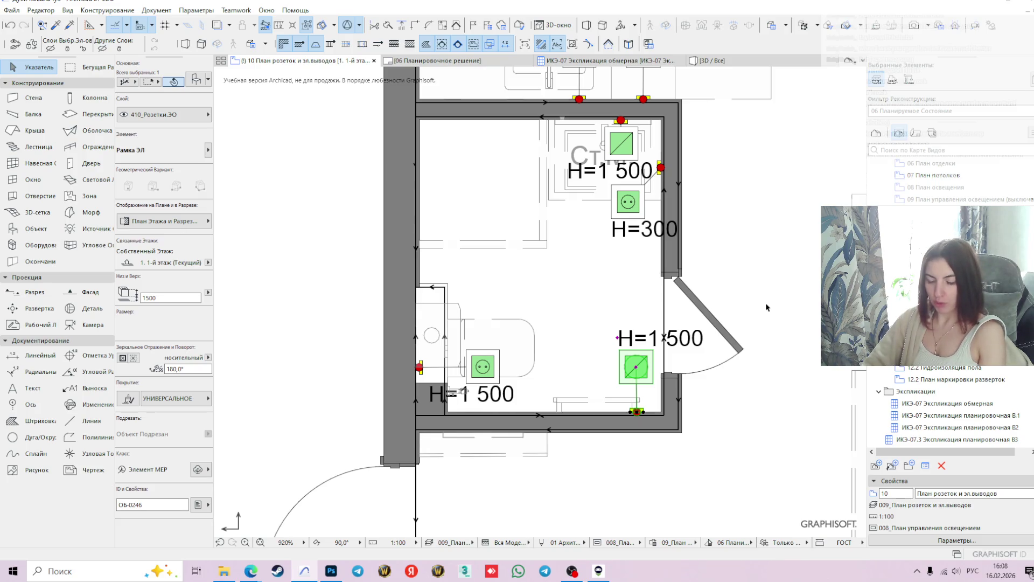
mouse_move(726, 64)
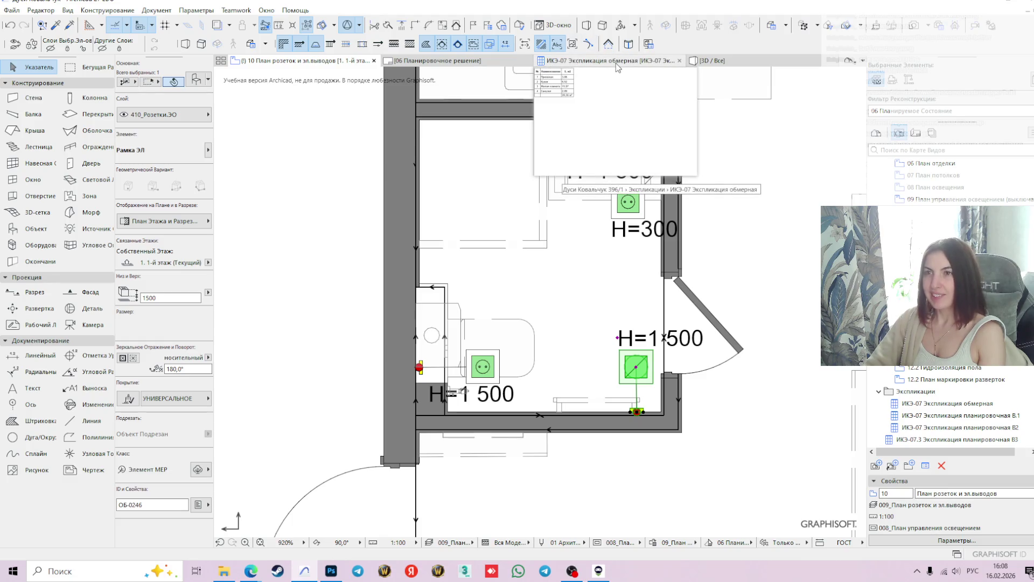
click(477, 67)
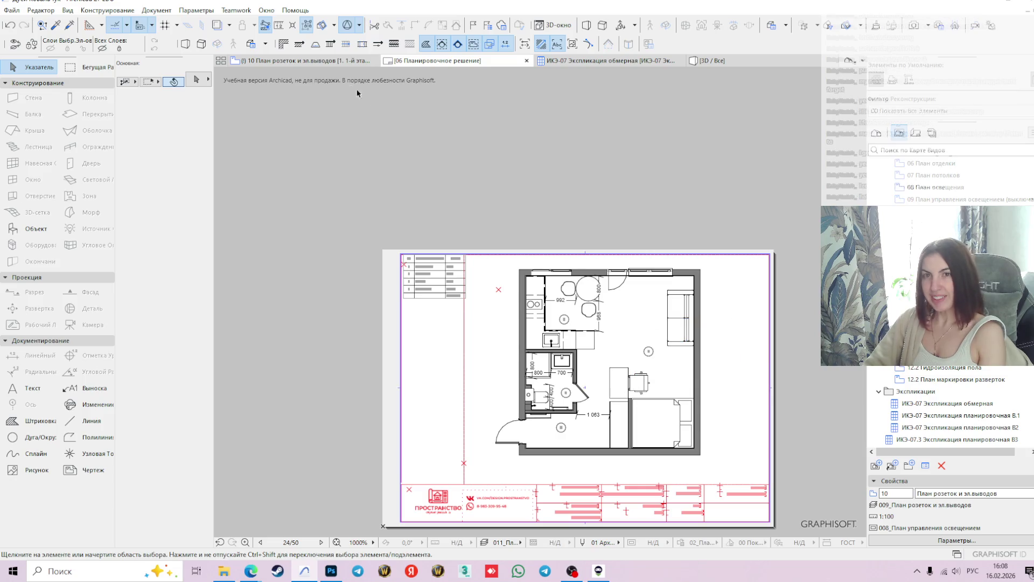
click(349, 64)
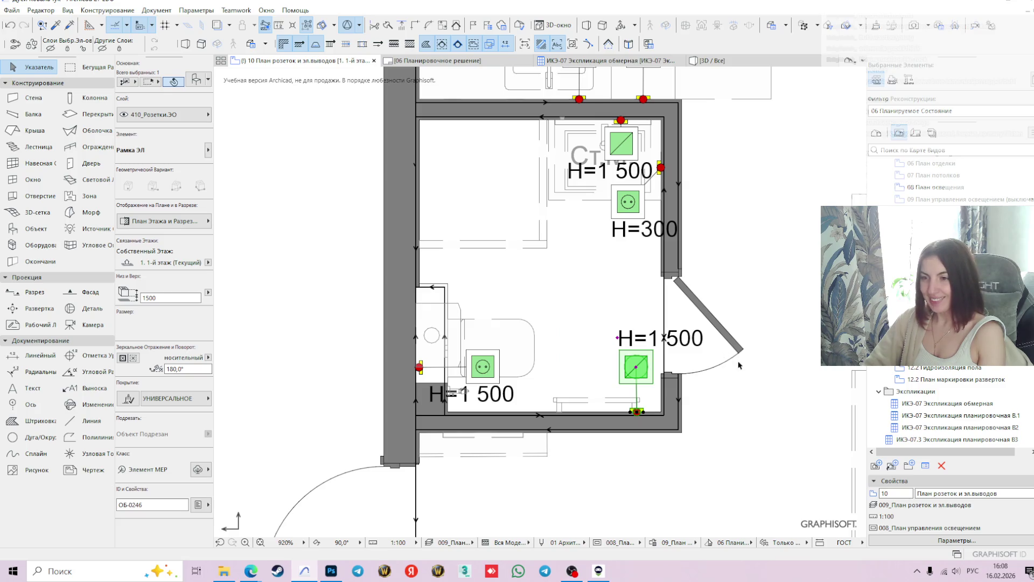
scroll(691, 354, up, 1)
scroll(691, 354, up, 1)
scroll(692, 359, down, 3)
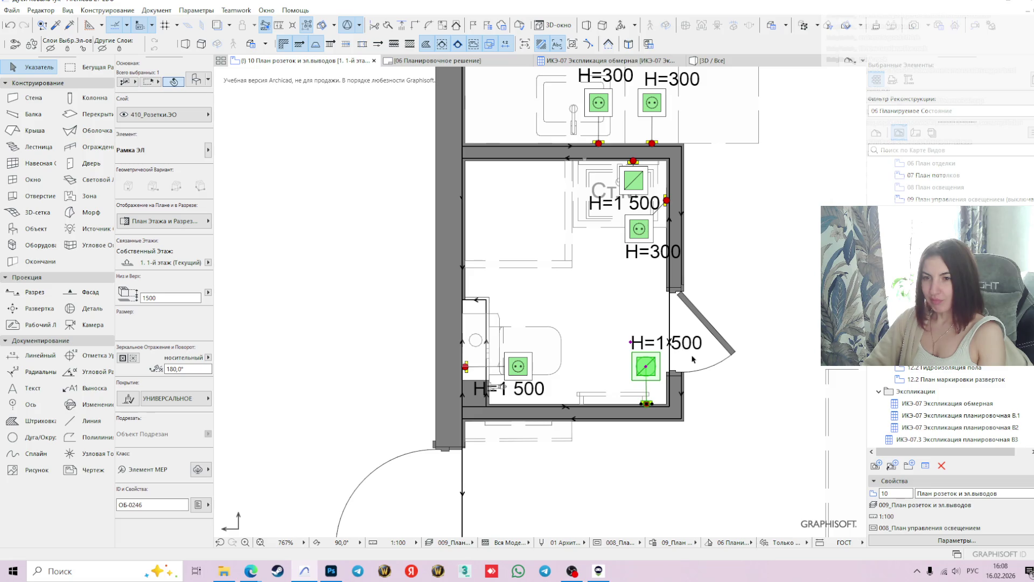
scroll(690, 361, down, 1)
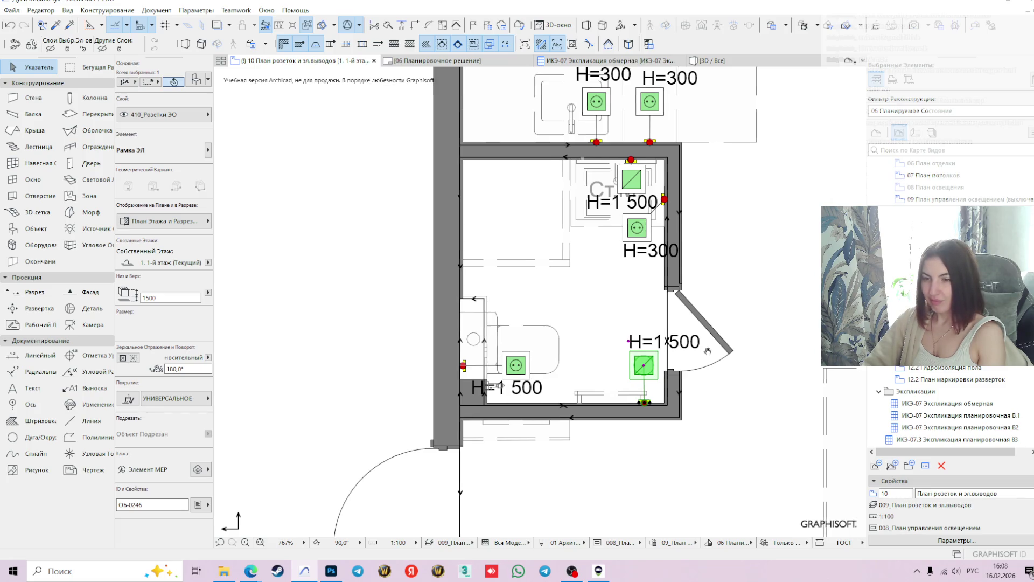
middle_drag(662, 340, 628, 404)
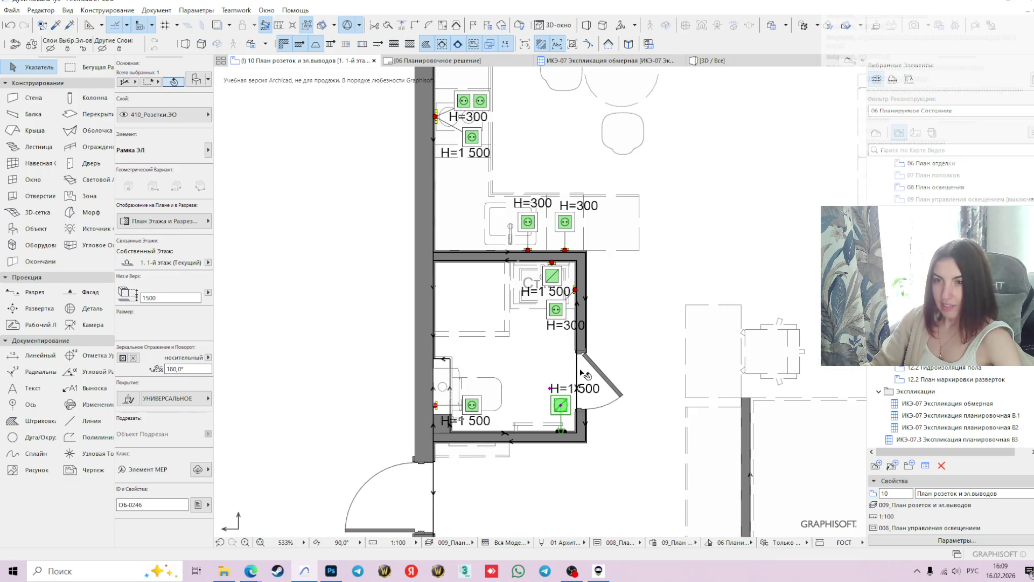
click(444, 62)
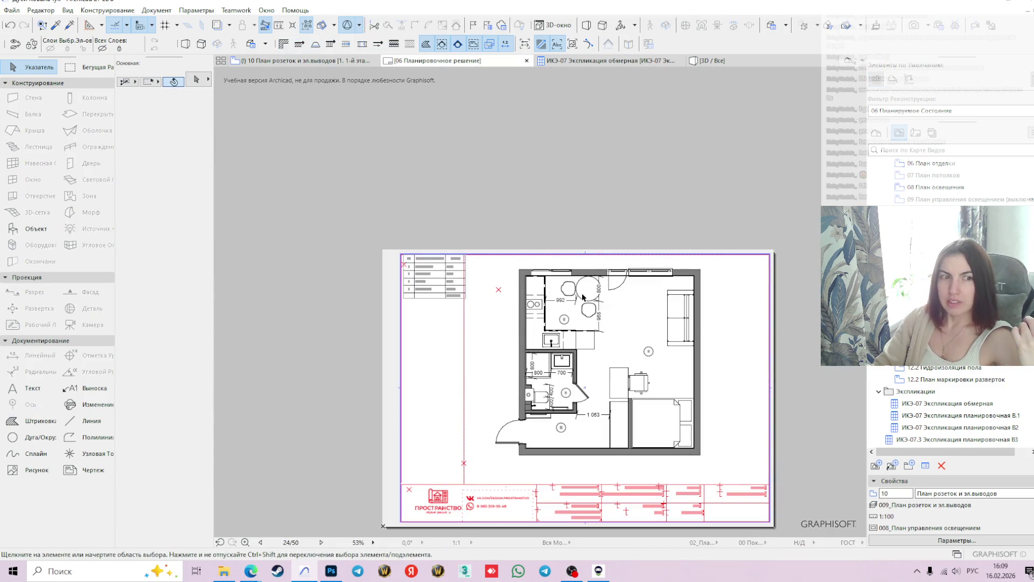
Select the plan drawing on the 06 Планировочное решение sheet, then return to the socket plan
click(584, 297)
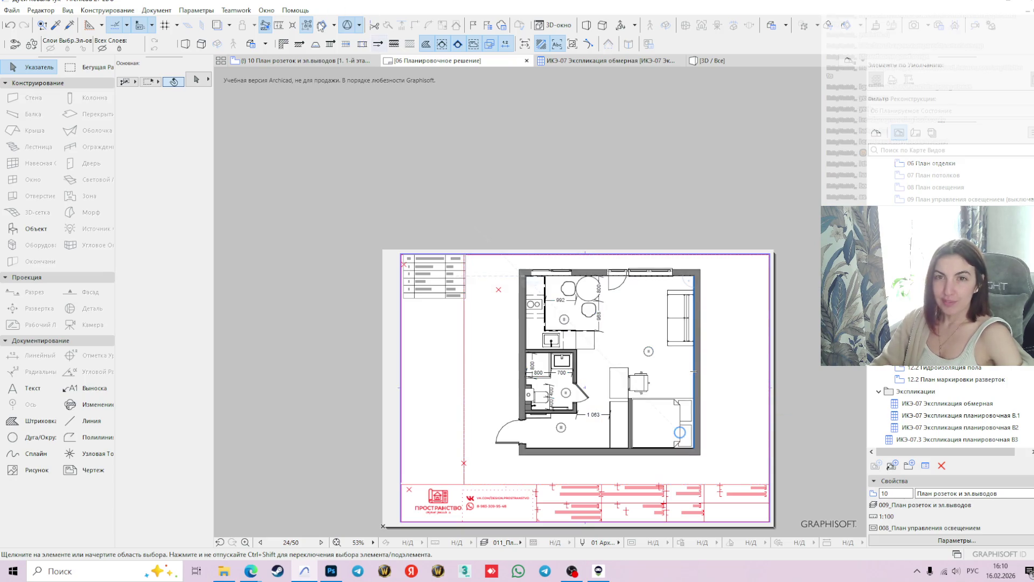
mouse_move(301, 60)
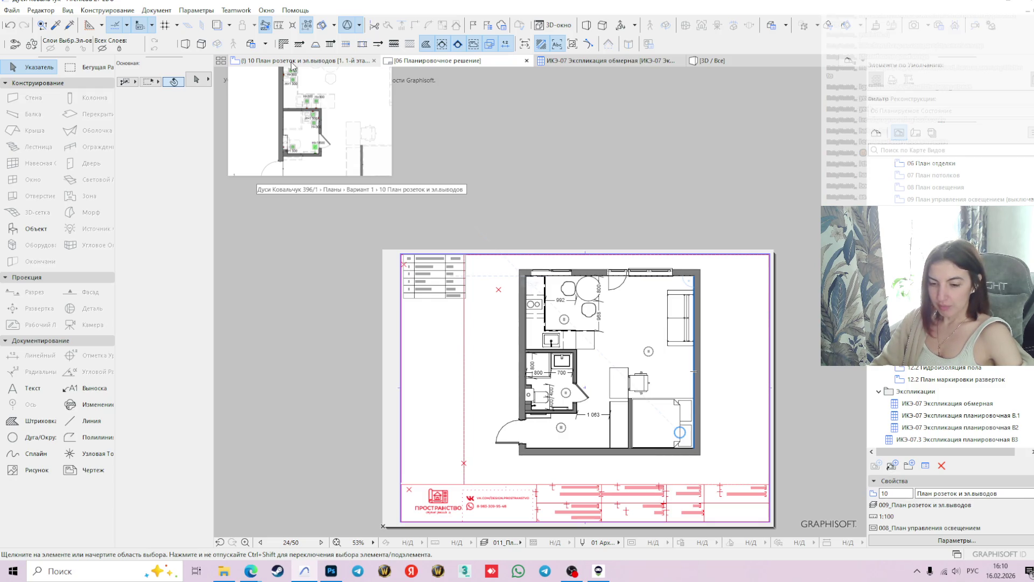
click(292, 64)
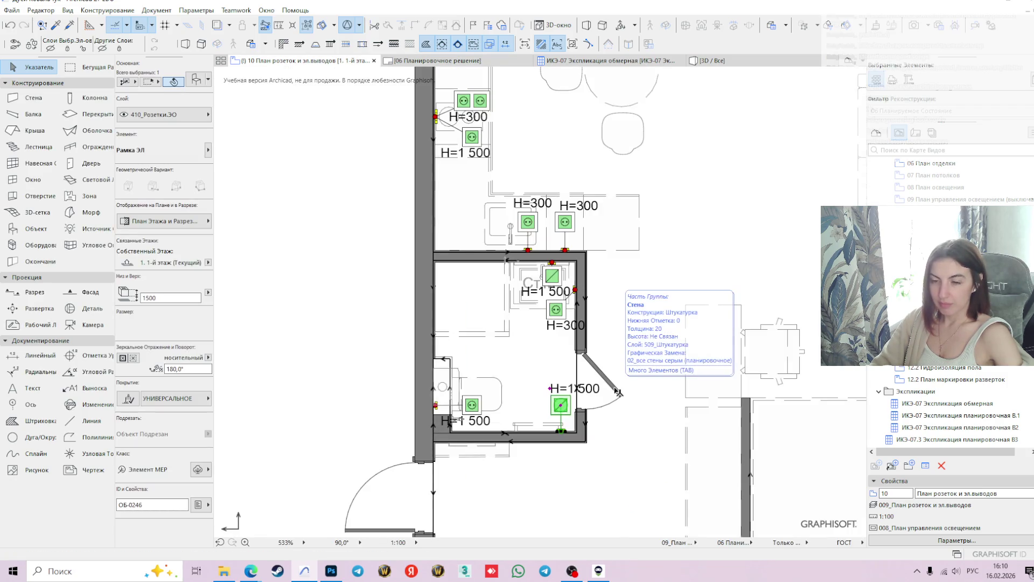
Look over the 10 План розеток и эл.выводов socket plan's bathroom sockets
mouse_move(617, 390)
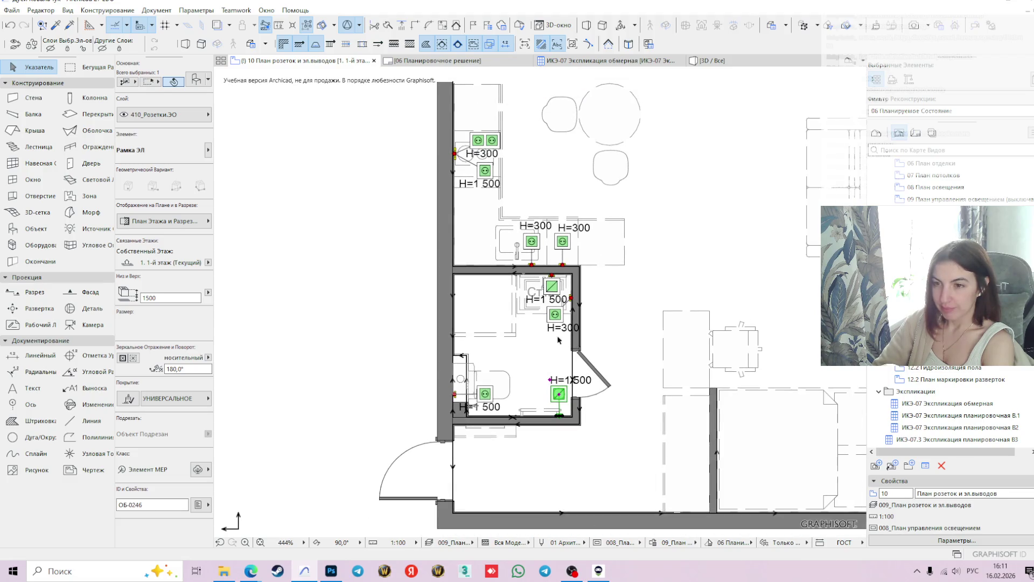
Review the bathroom and kitchen sockets, then switch to the ИКЭ-07 Экспликация обмерная schedule
scroll(550, 337, down, 1)
click(416, 350)
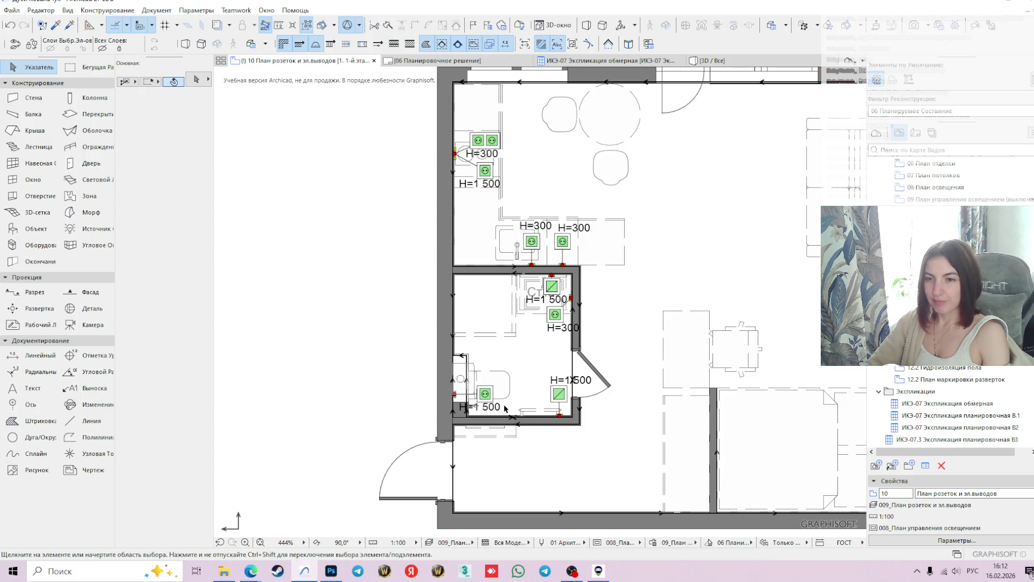
scroll(507, 409, up, 1)
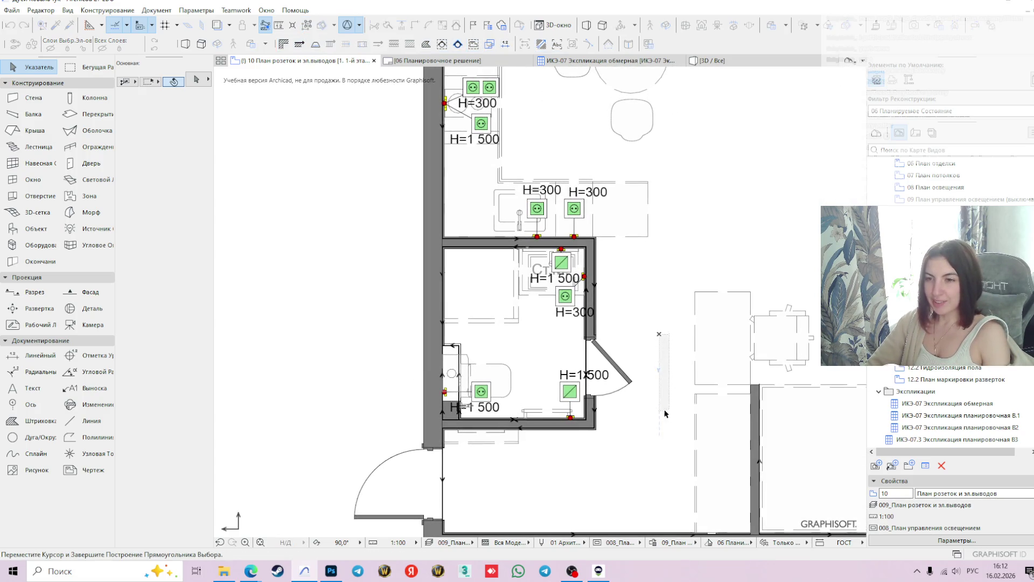
scroll(700, 384, down, 1)
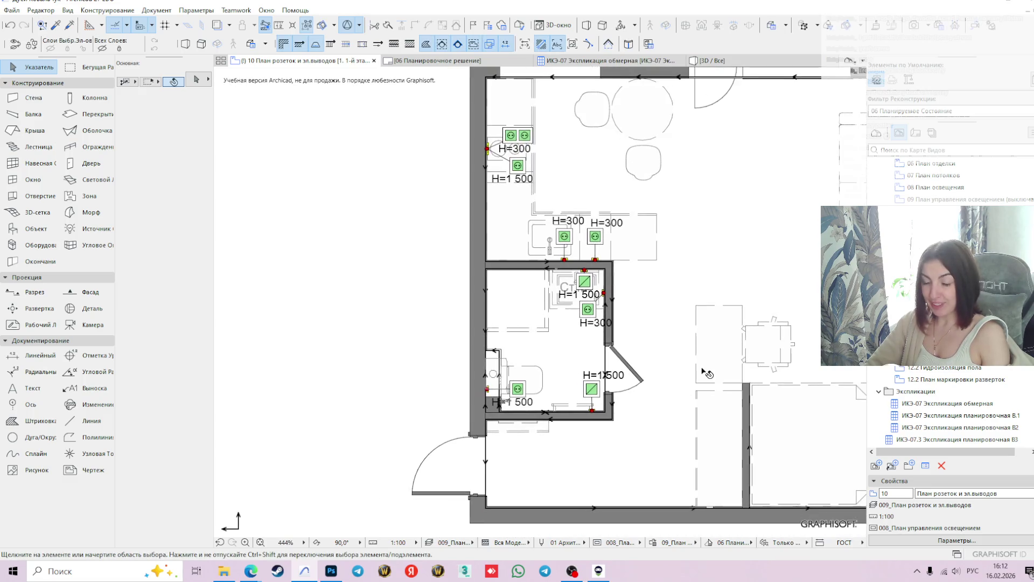
scroll(543, 376, up, 1)
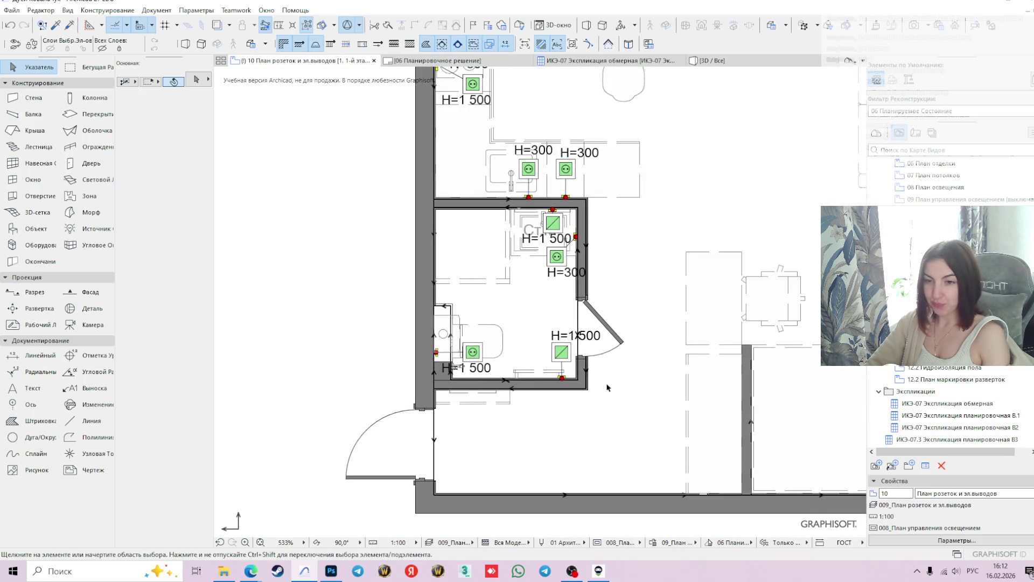
scroll(539, 372, up, 1)
click(499, 383)
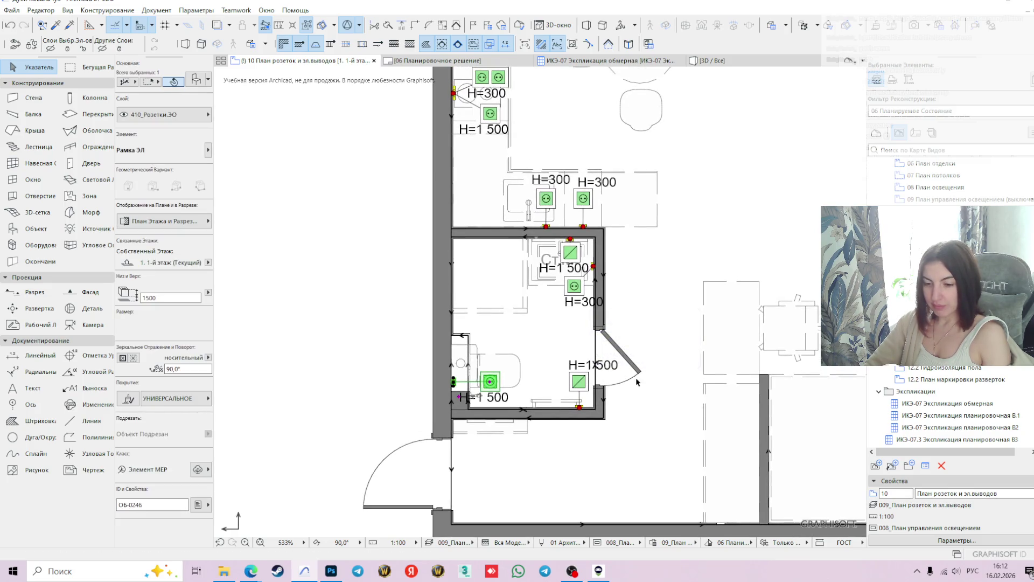
shift+scroll(640, 280, up, 2)
middle_drag(700, 254, 682, 285)
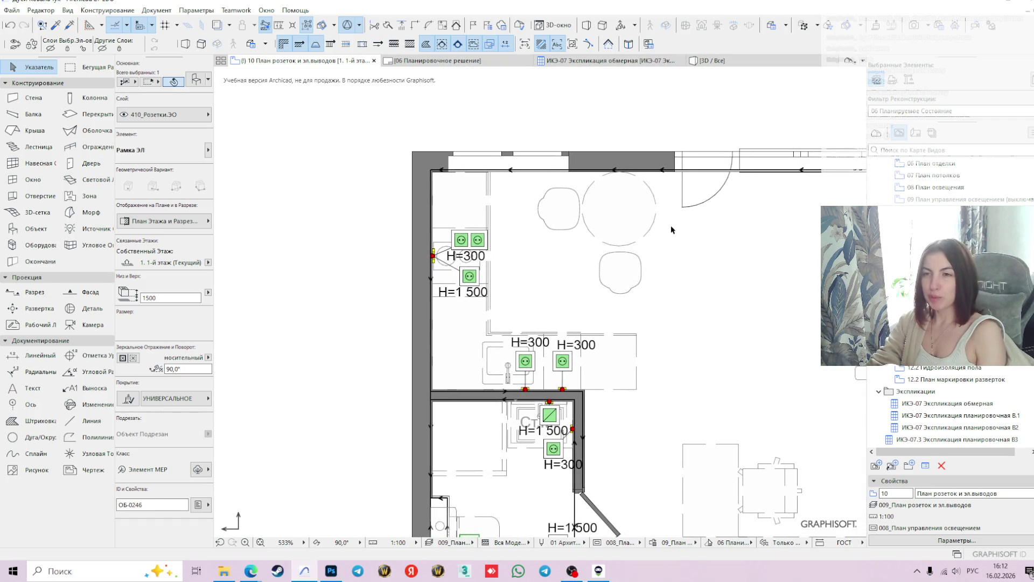
mouse_move(673, 313)
middle_down()
mouse_move(645, 285)
mouse_move(640, 293)
middle_up()
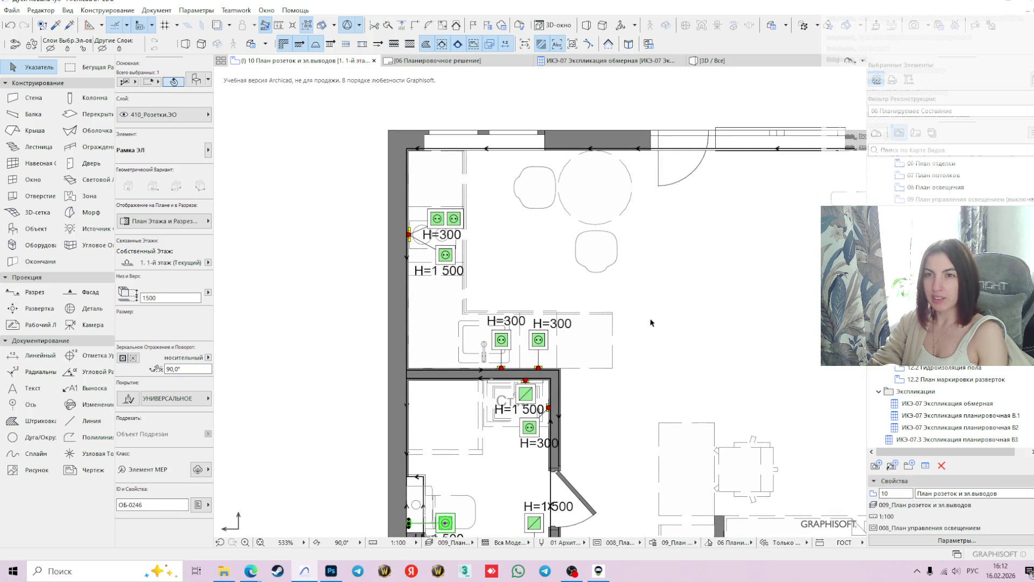
click(604, 60)
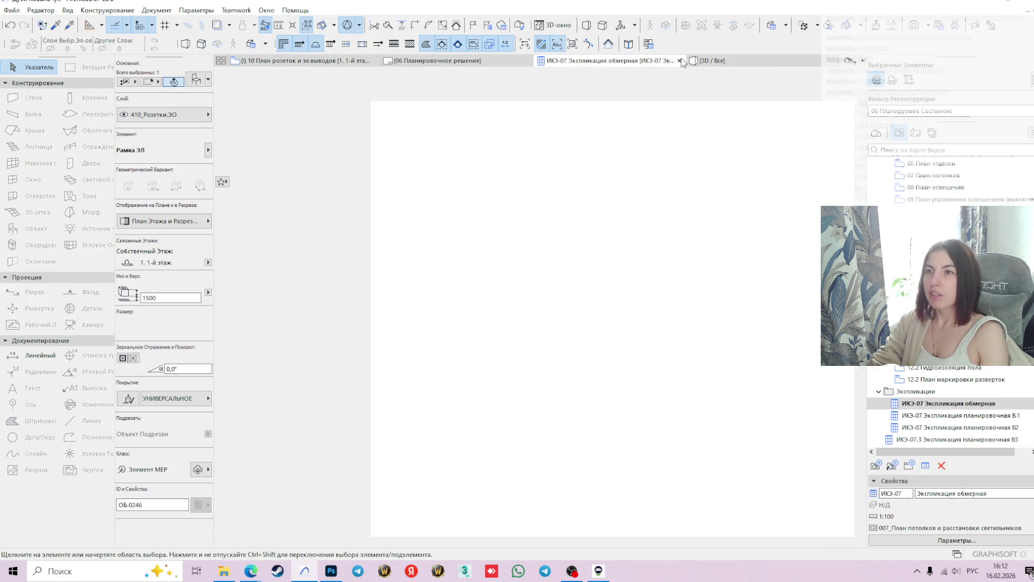
Close the ИКЭ-07 schedule and reopen the 10 План розеток и эл.выводов plan view
click(679, 60)
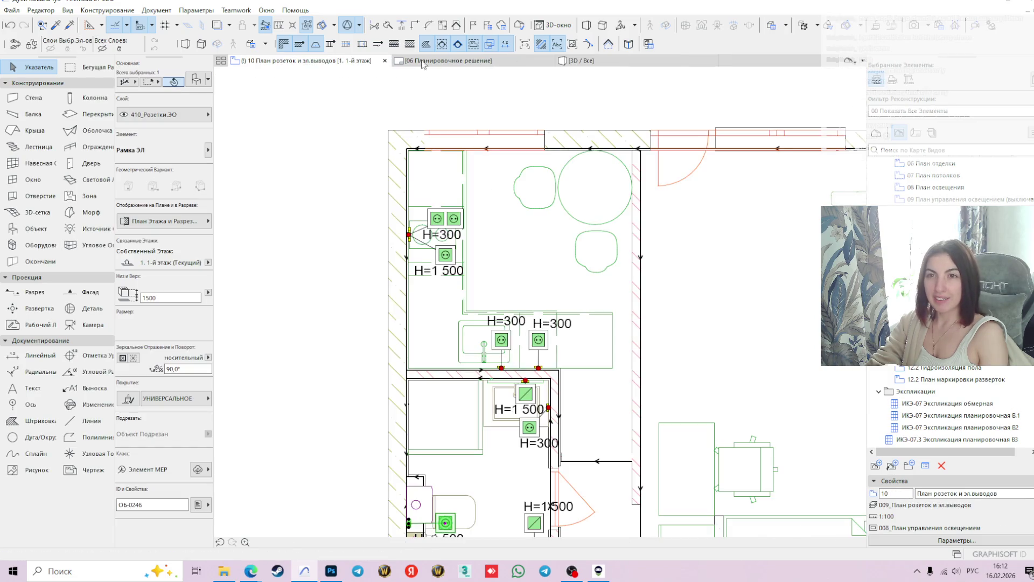
scroll(732, 285, down, 1)
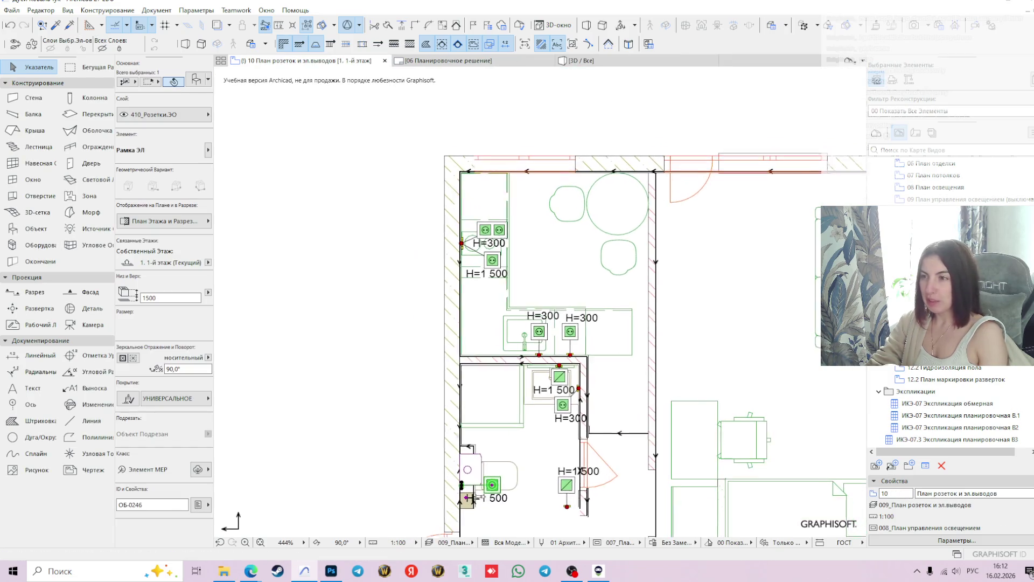
double_click(968, 198)
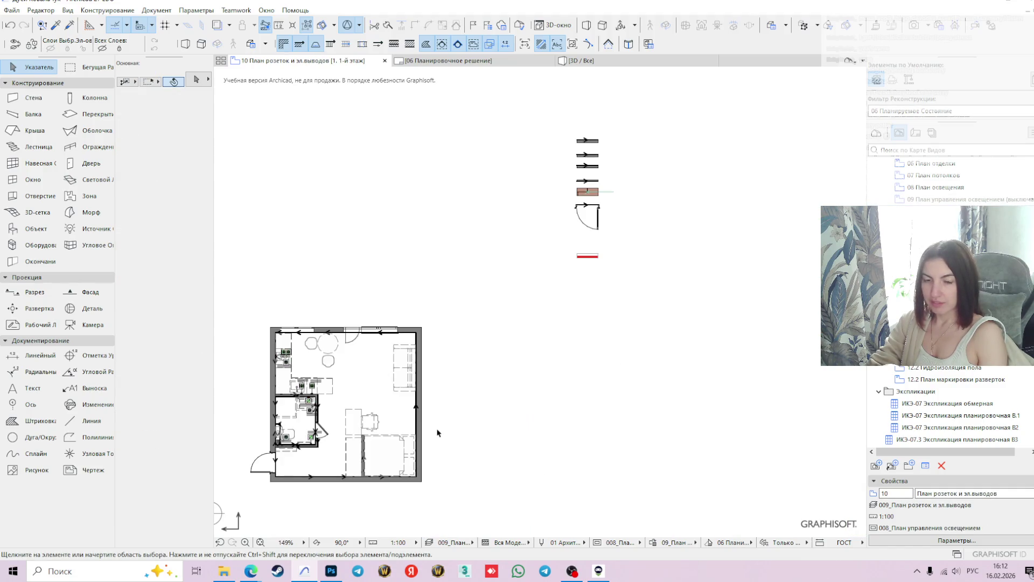
Zoom into the bathroom and select the lower-left socket near the wall
scroll(683, 312, up, 5)
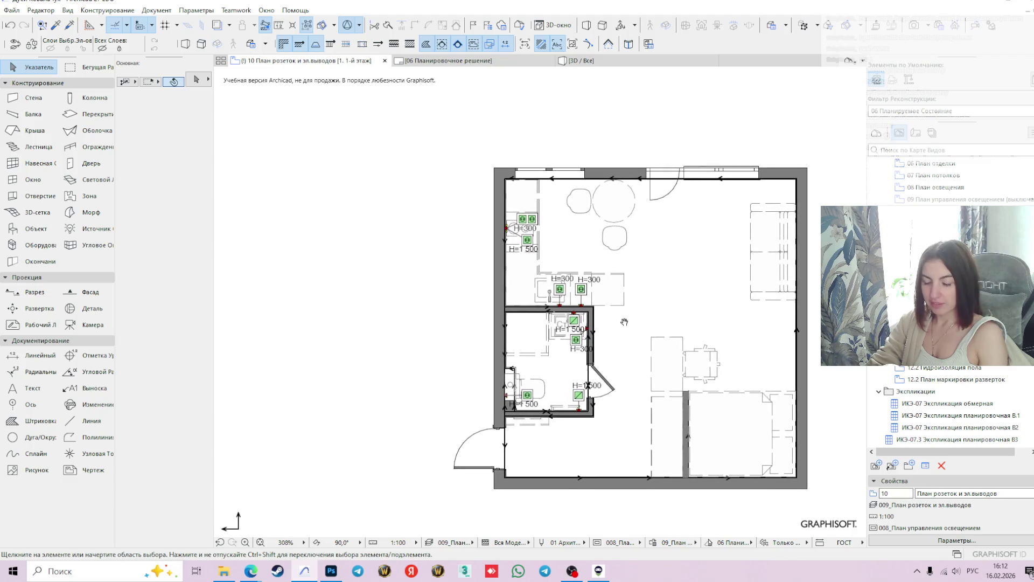
scroll(622, 322, up, 2)
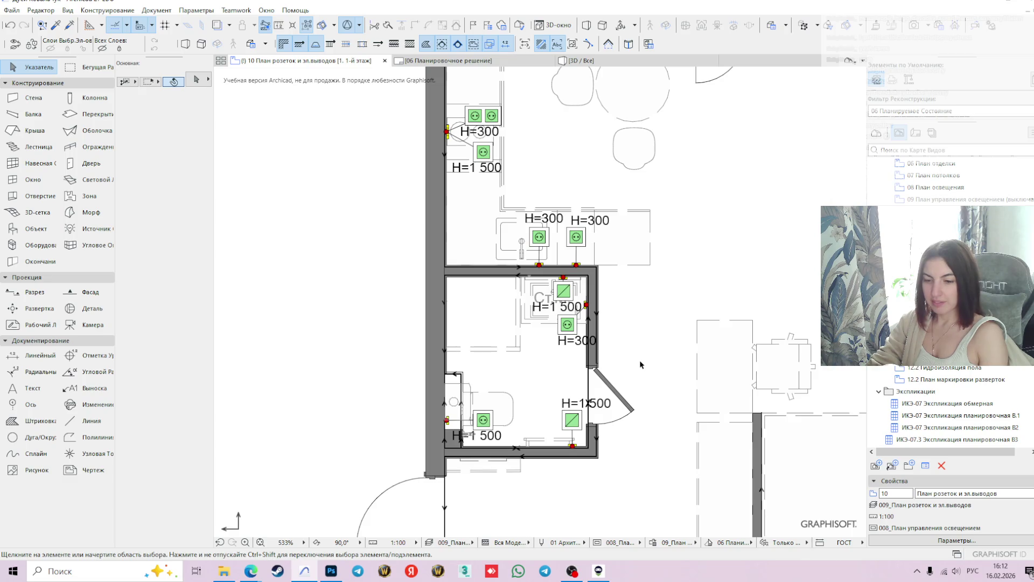
scroll(649, 300, down, 3)
scroll(668, 369, up, 1)
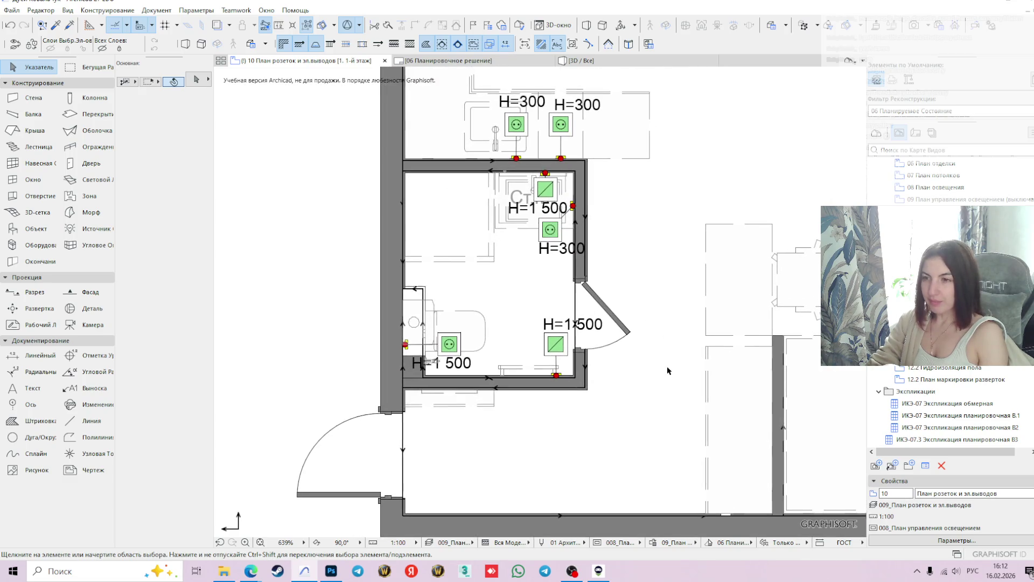
middle_drag(553, 425, 531, 383)
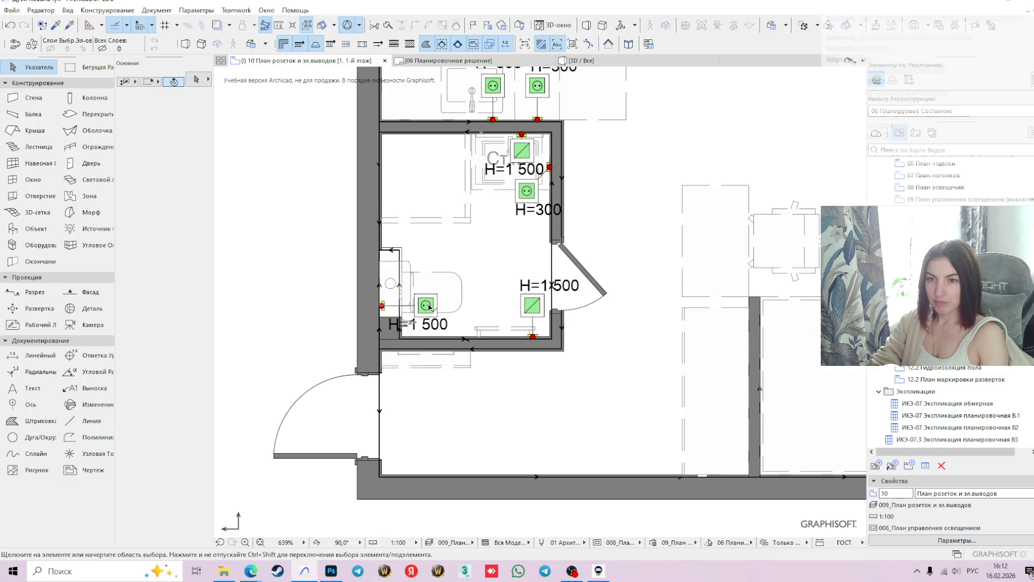
click(429, 306)
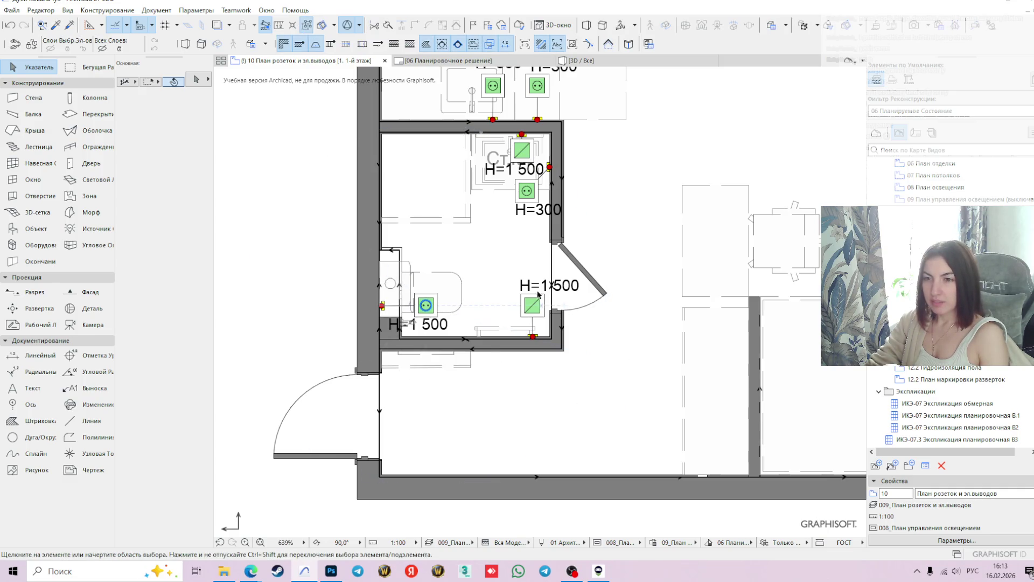
click(426, 306)
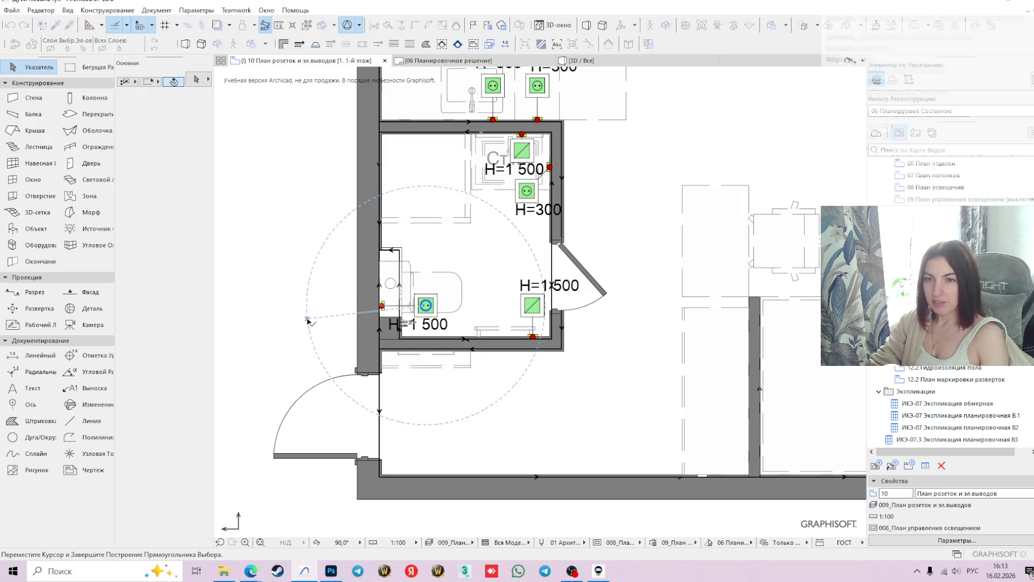
Cancel the unfinished selection, check the socket on the bathroom's left wall, and undo the last change
click(414, 392)
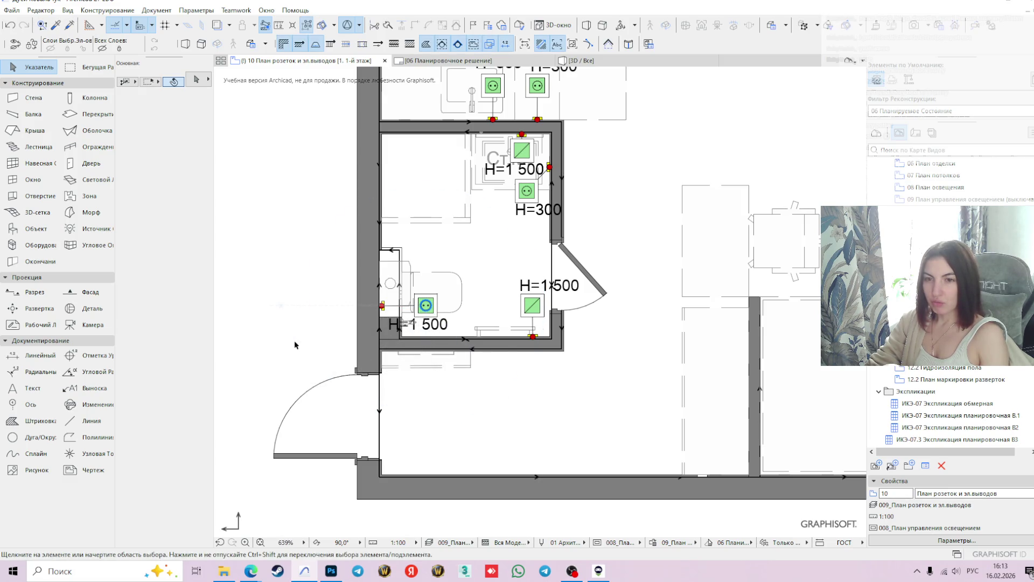
click(436, 310)
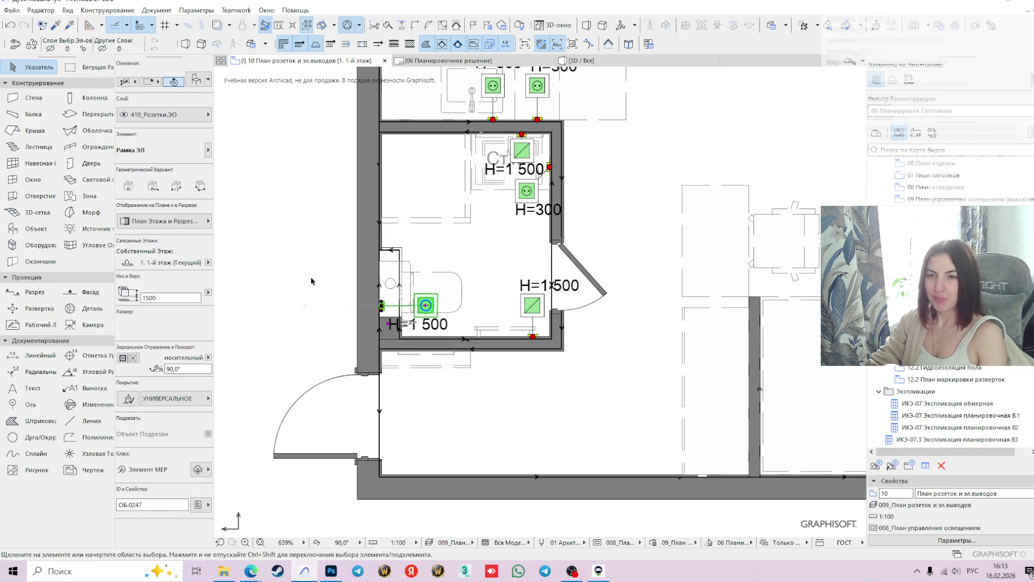
click(328, 325)
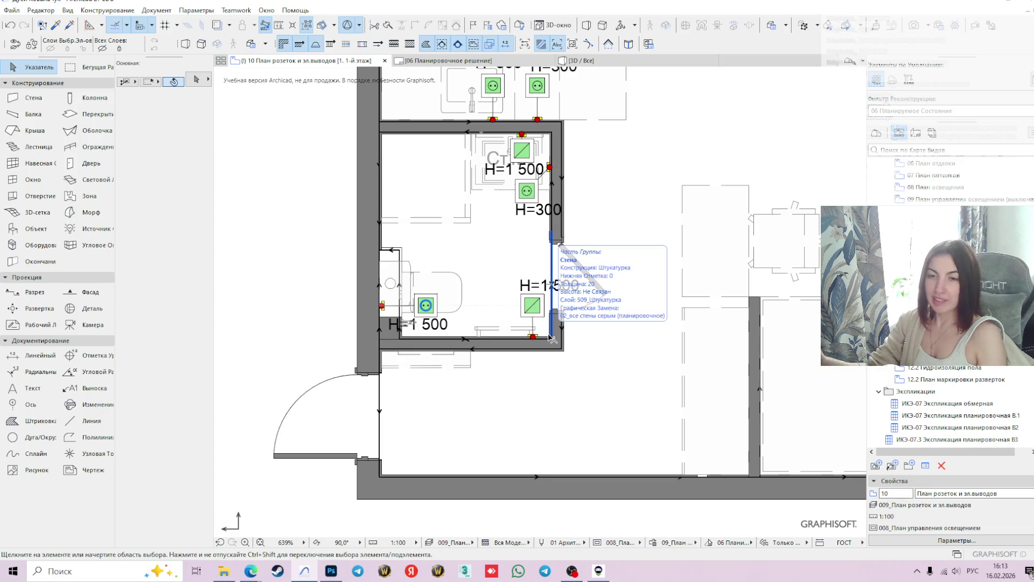
mouse_move(551, 338)
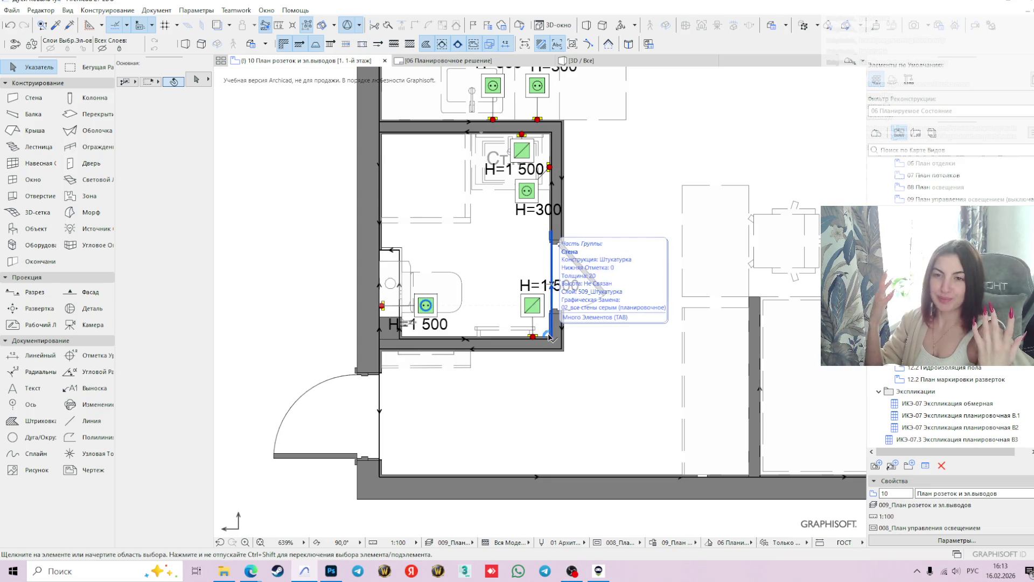
key(ctrl+z)
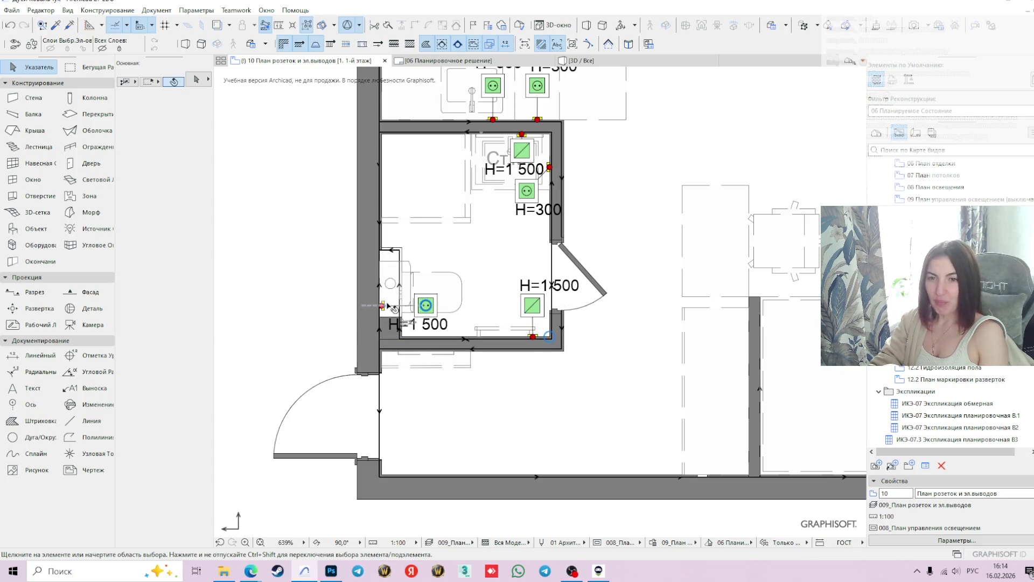
Centre the bathroom and begin moving the outlet frame by the bathroom door with Ctrl+D
scroll(577, 300, down, 1)
scroll(578, 300, down, 1)
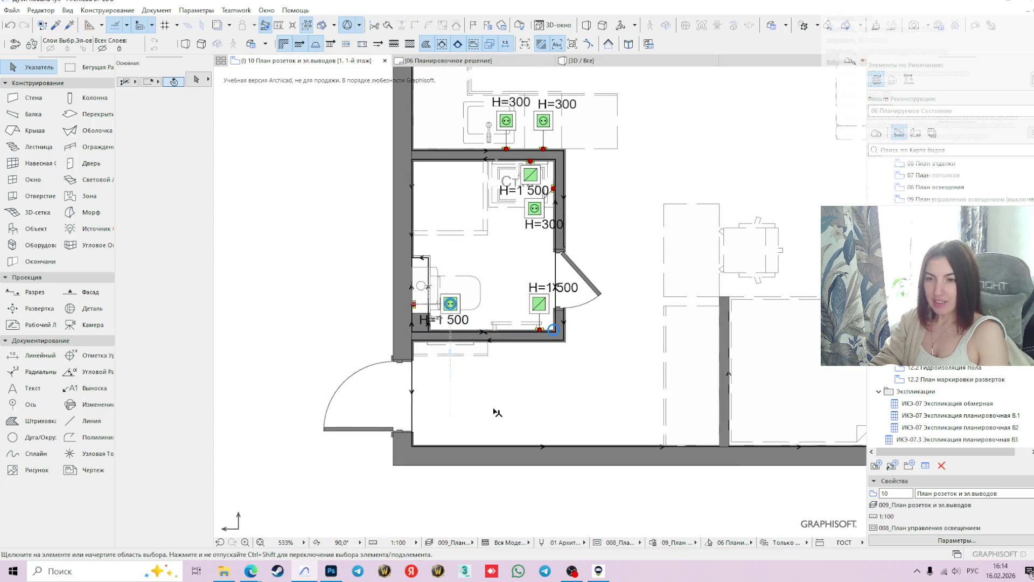
middle_drag(553, 367, 509, 354)
click(487, 161)
key(ctrl+d)
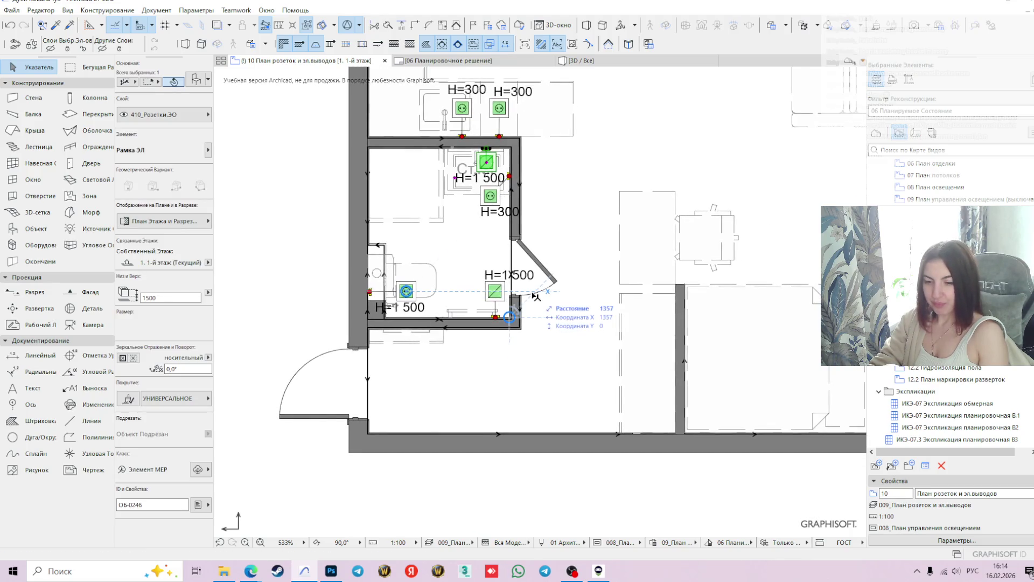
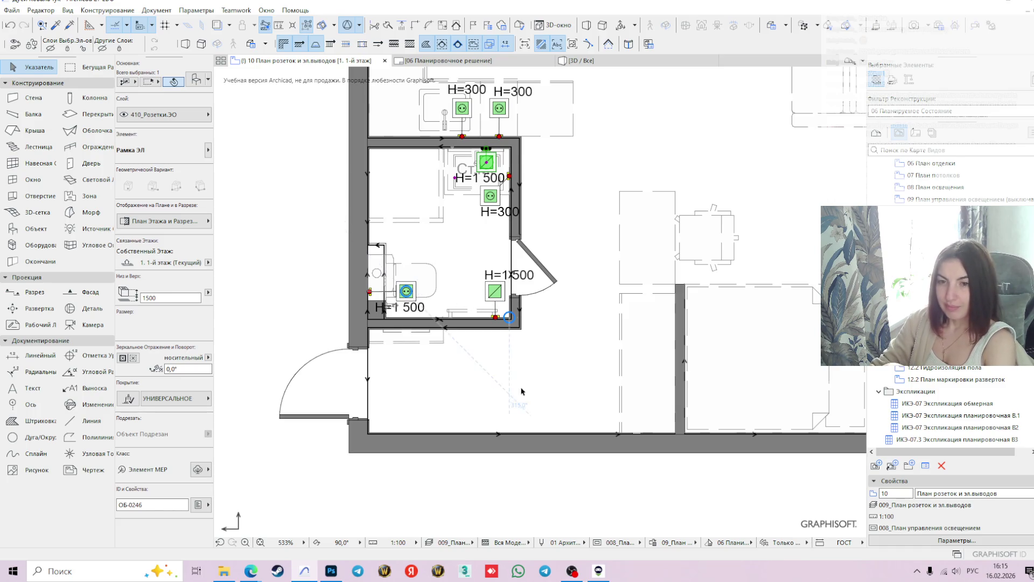
Move the H=300 socket from above the bathroom to the lower wall corner
key(XF86AudioLowerVolume)
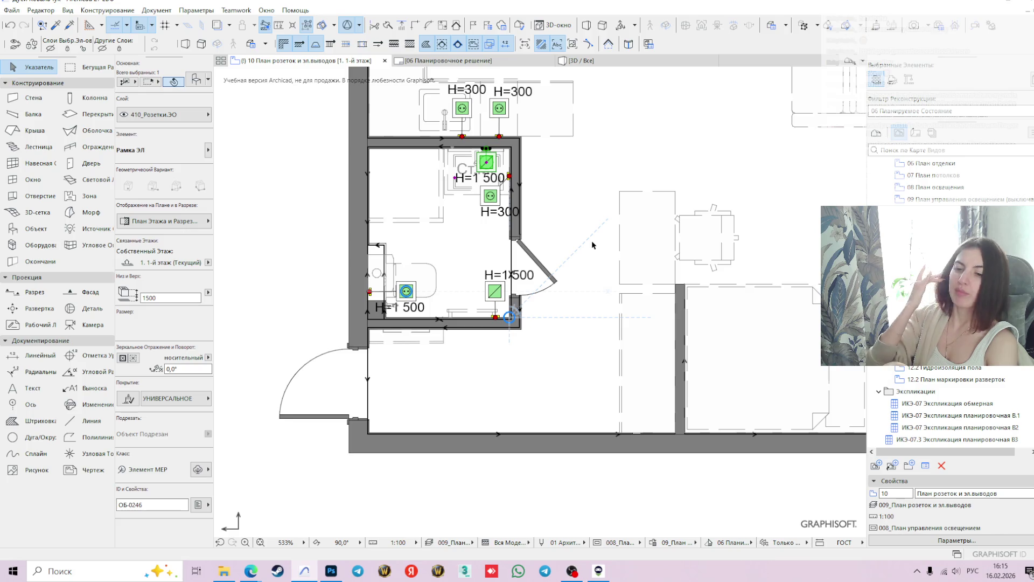
scroll(534, 312, down, 2)
scroll(533, 312, up, 2)
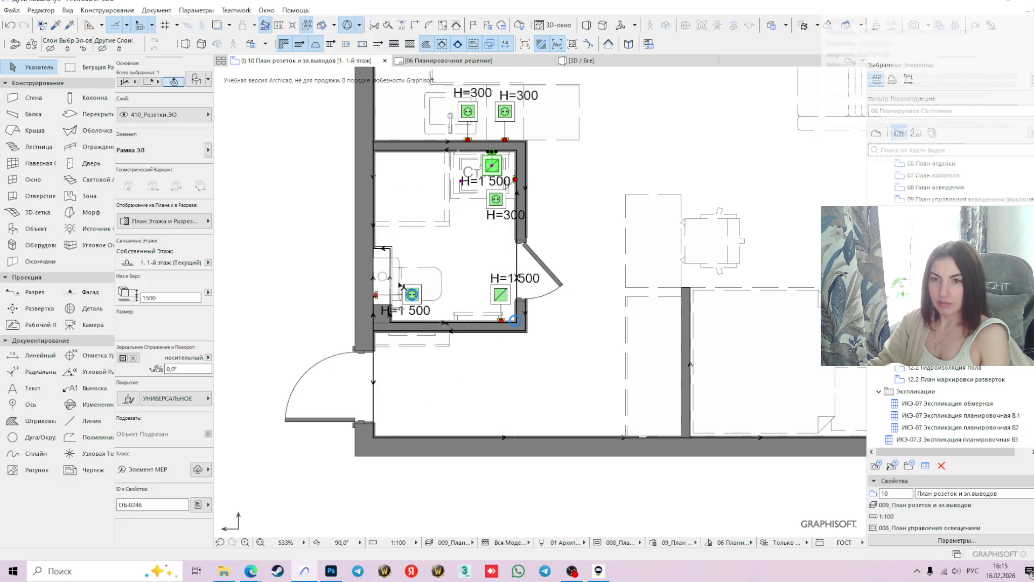
click(309, 306)
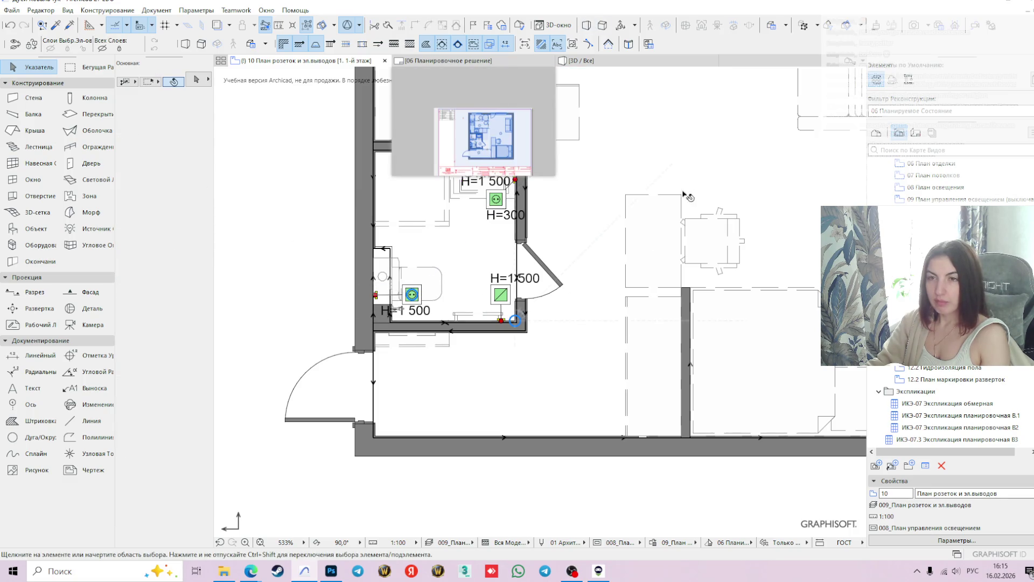
click(469, 112)
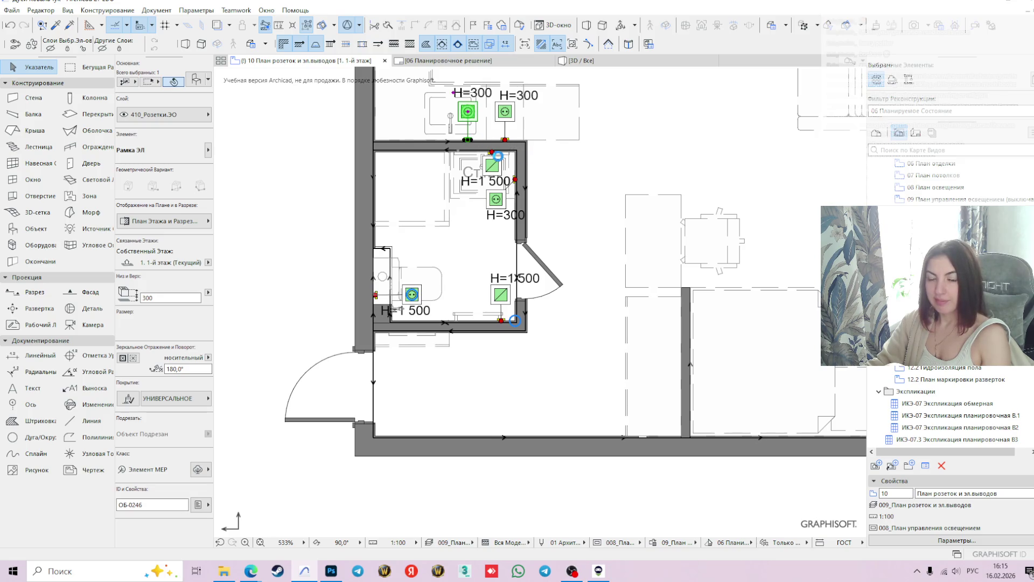
click(468, 140)
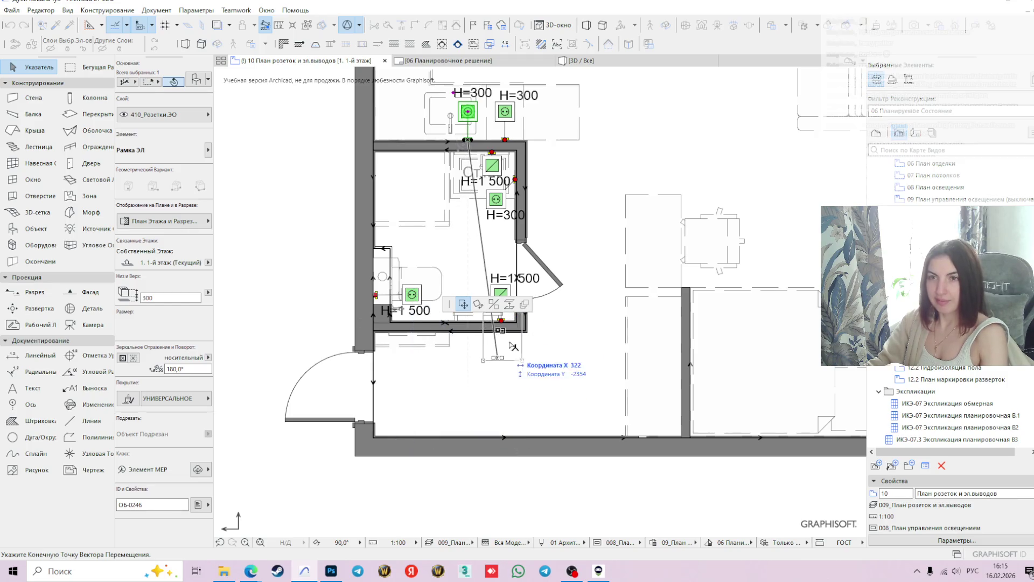
key(Escape)
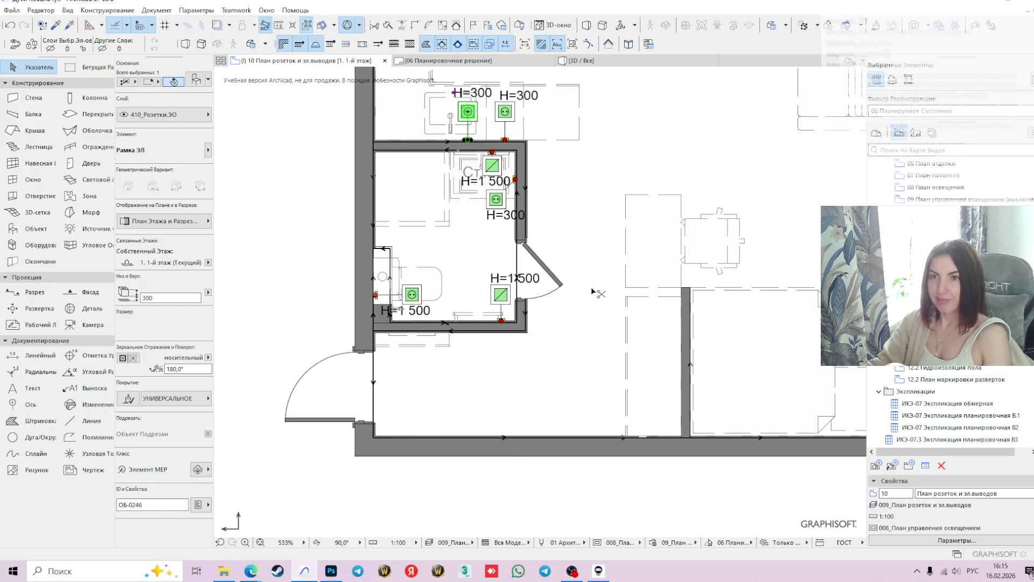
mouse_move(468, 140)
mouse_down()
mouse_move(452, 92)
mouse_move(423, 405)
mouse_up()
scroll(424, 406, up, 3)
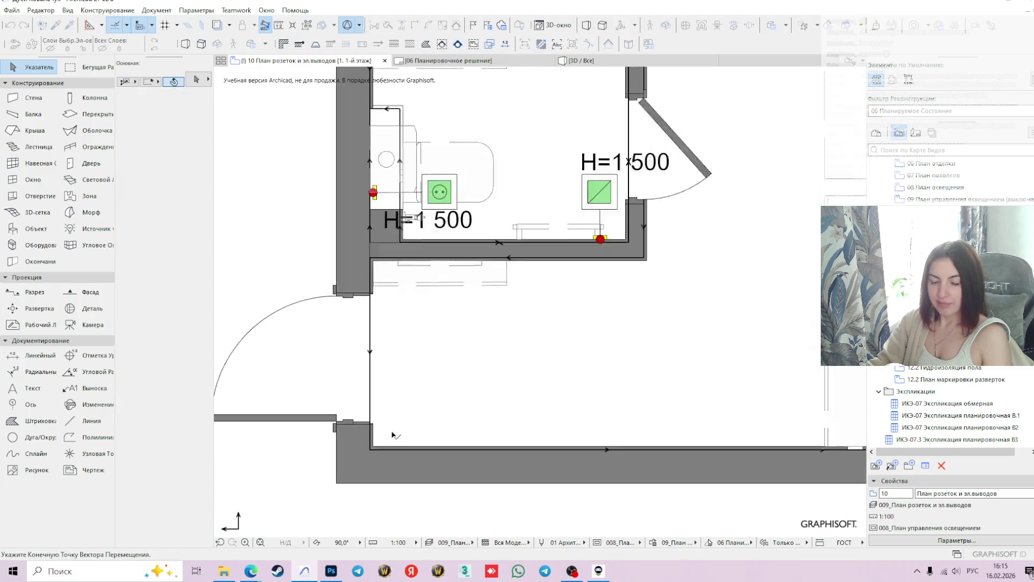
click(372, 455)
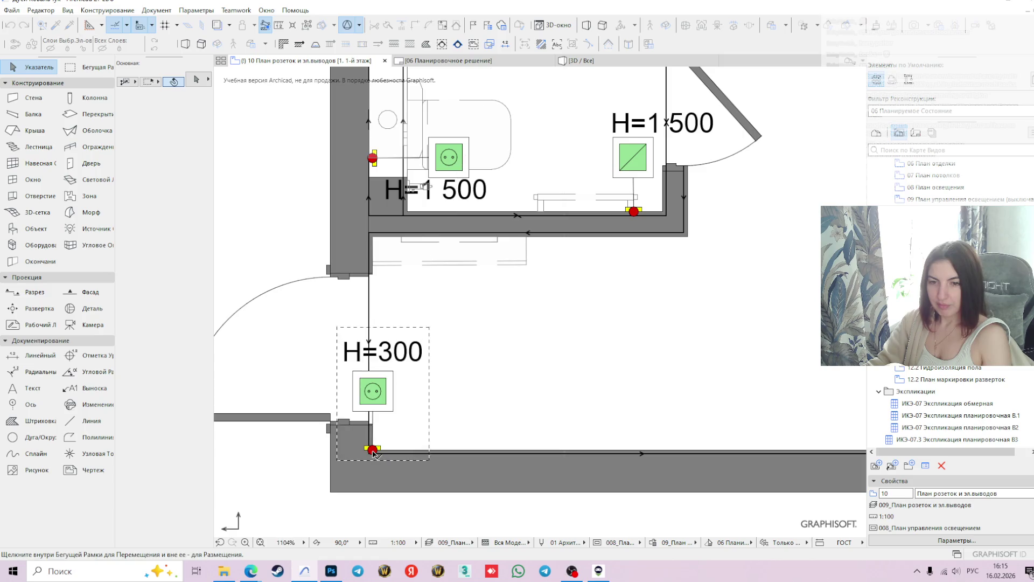
click(434, 453)
Paste the copied sockets and stack the pasted socket onto the lower socket
middle_drag(444, 437, 453, 507)
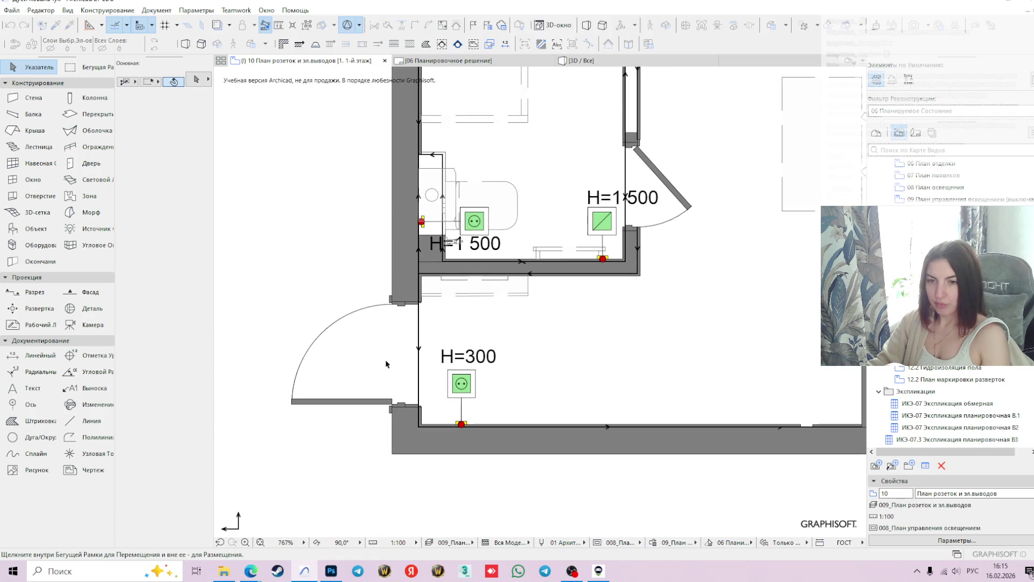
scroll(482, 396, down, 2)
scroll(480, 396, down, 1)
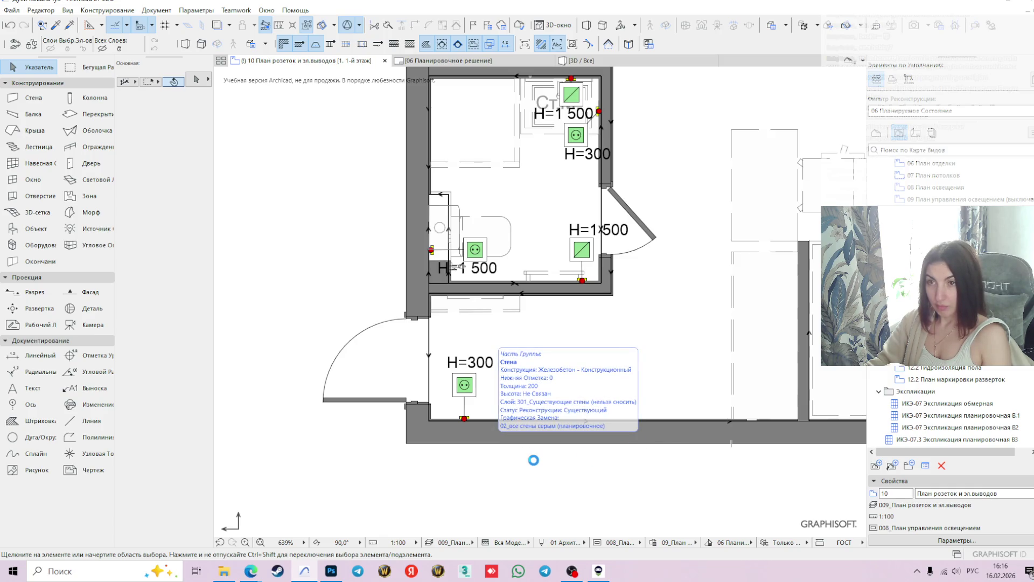
click(587, 269)
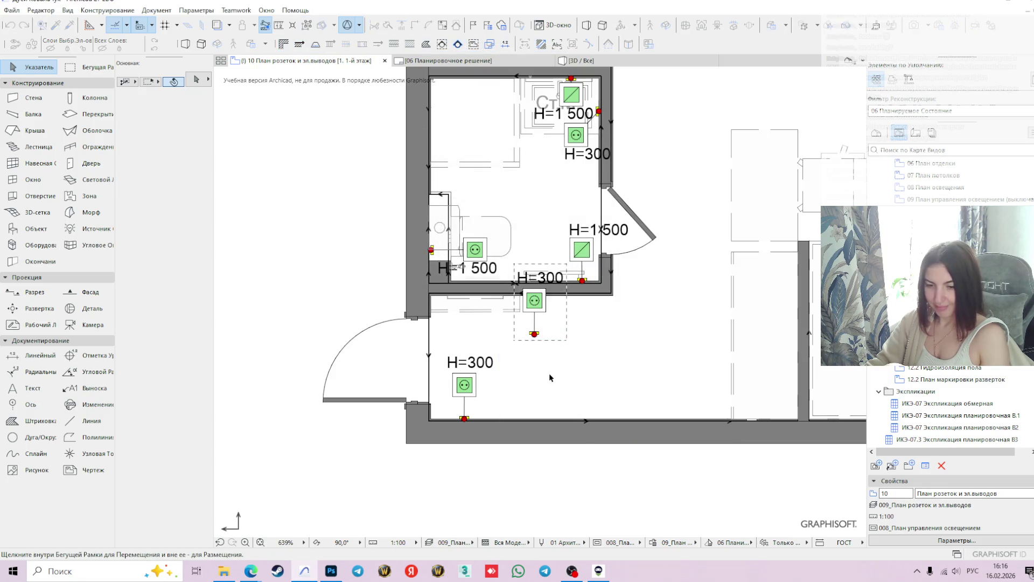
click(545, 315)
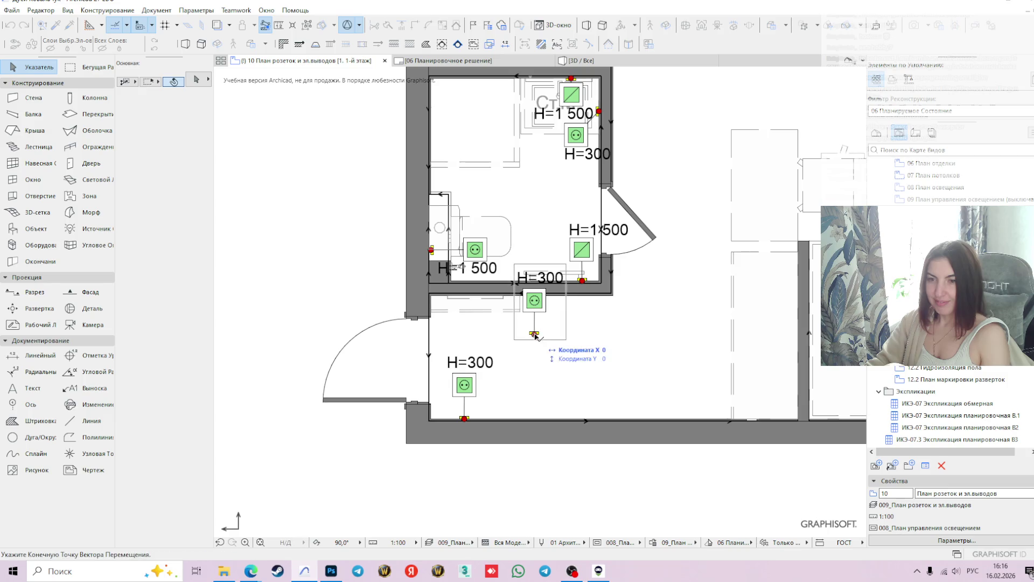
scroll(460, 423, up, 3)
click(441, 418)
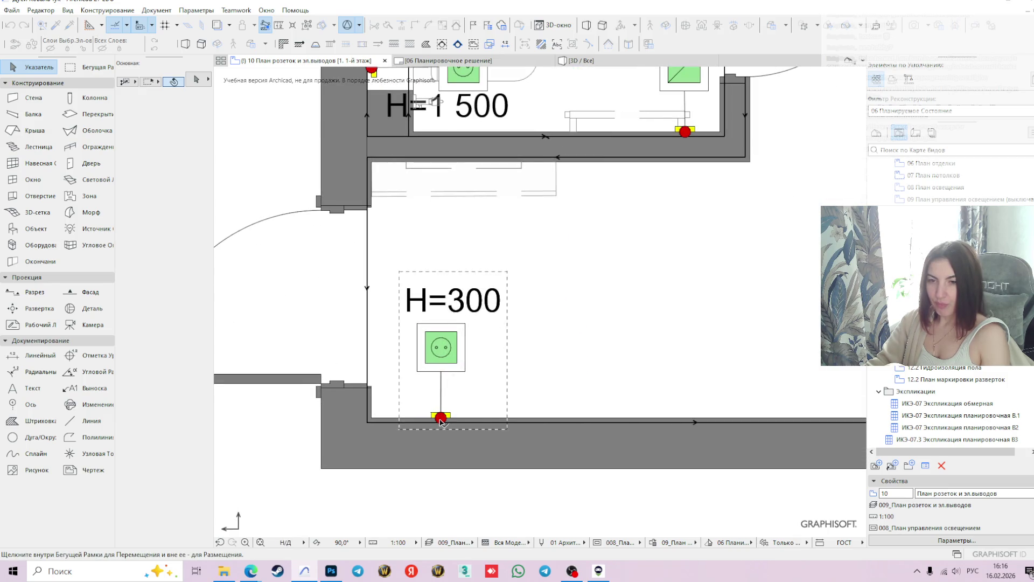
Shift the socket copy to the right and the other socket left, both on one wall point
click(442, 347)
click(441, 346)
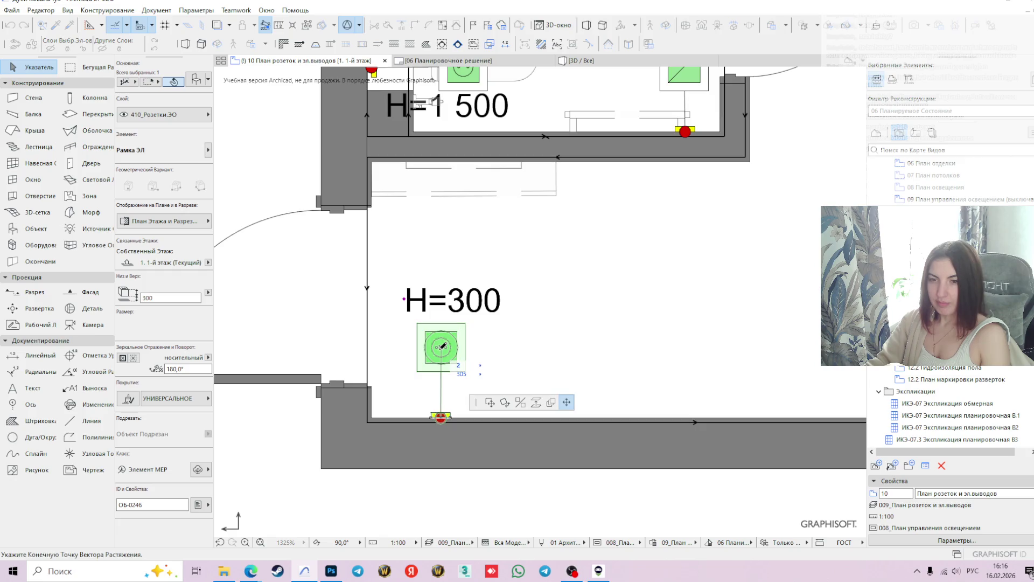
click(498, 347)
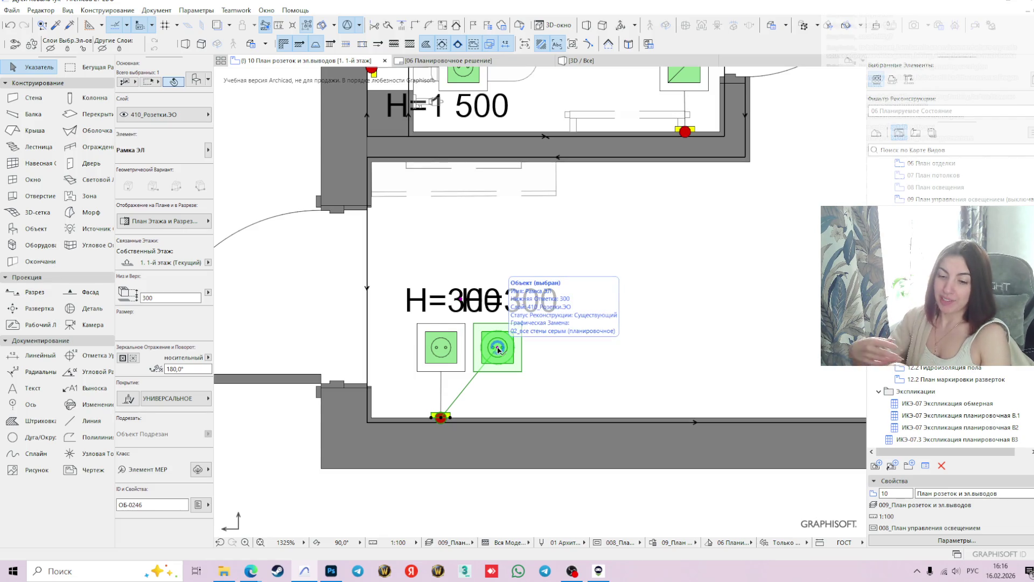
click(499, 350)
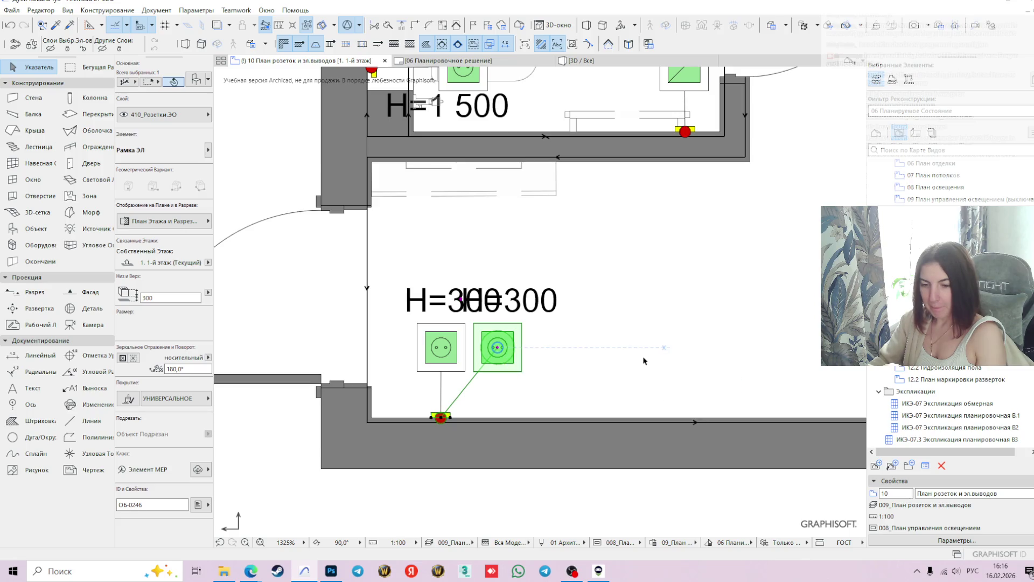
click(422, 350)
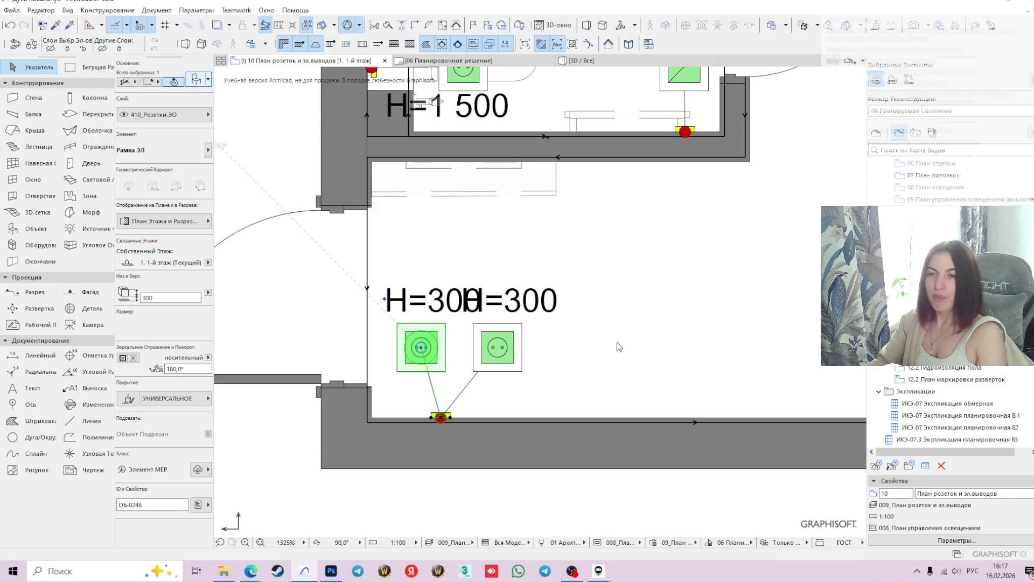
Change the left socket's Тип вставки to Спец. in Object Settings (Ctrl+T)
key(ctrl+t)
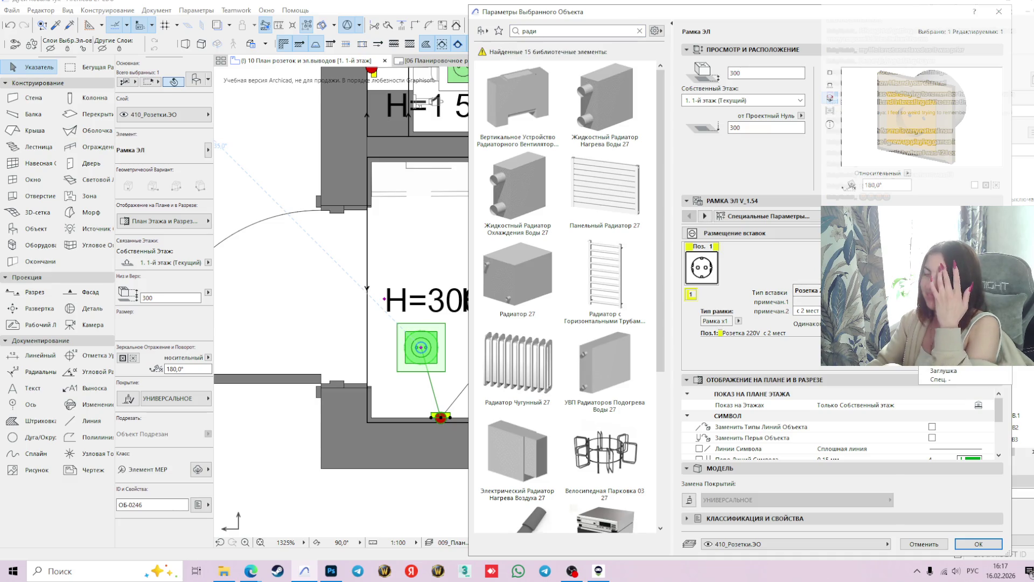
click(941, 379)
click(979, 544)
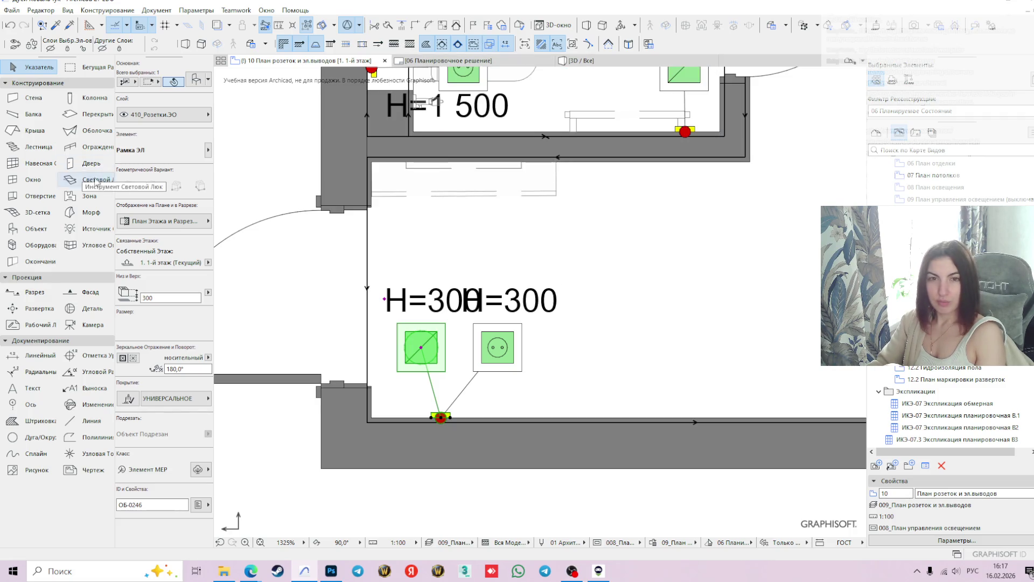
Raise the special outlet's height from 300 to 1500, then select each socket to compare
double_click(162, 298)
text(150)
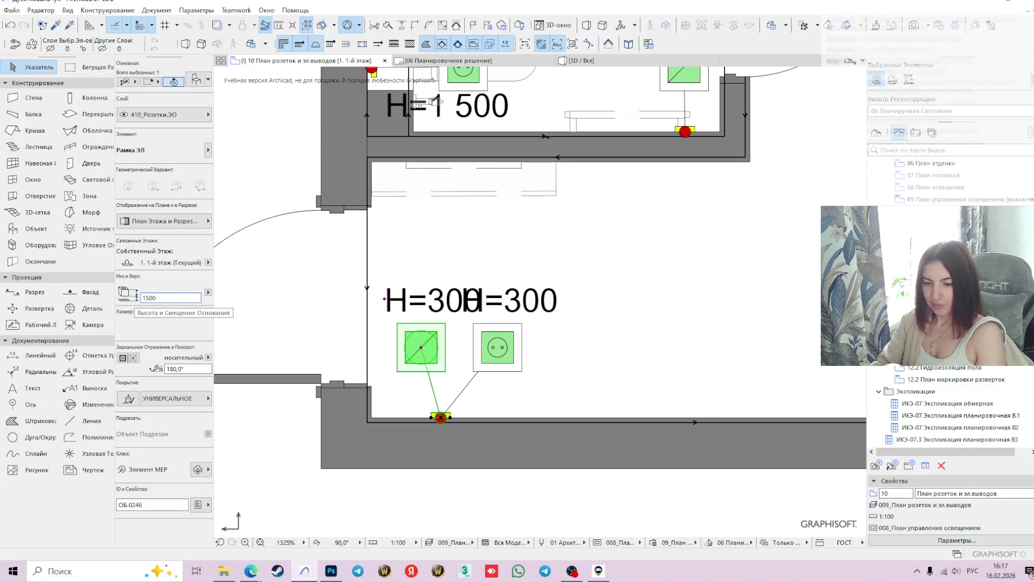
key(Return)
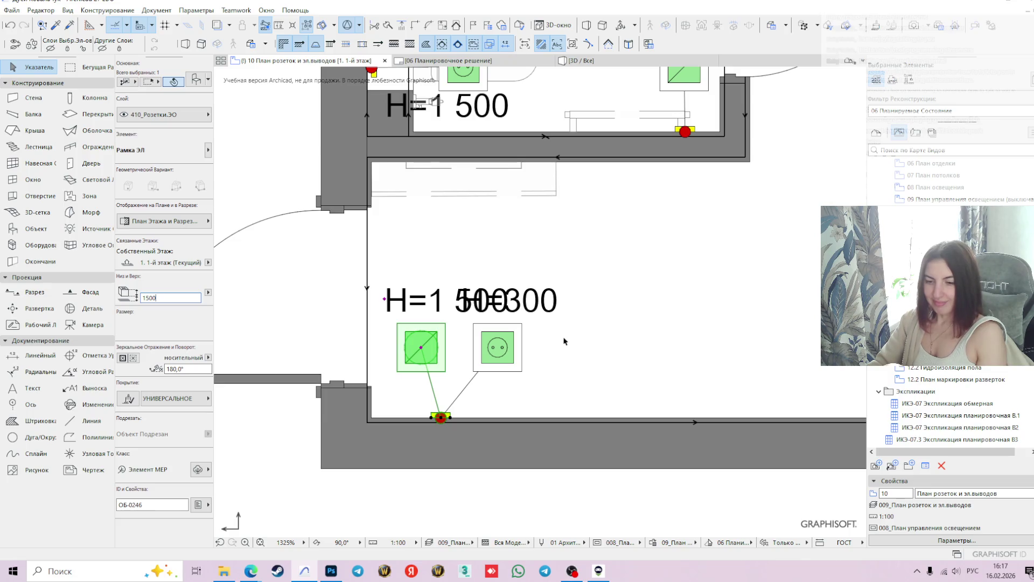
click(496, 347)
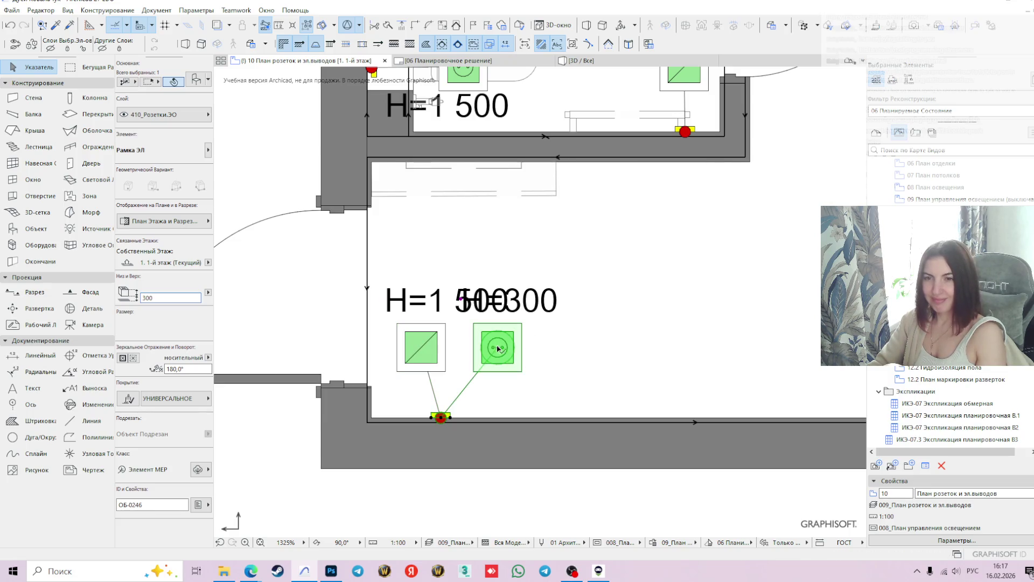
click(428, 332)
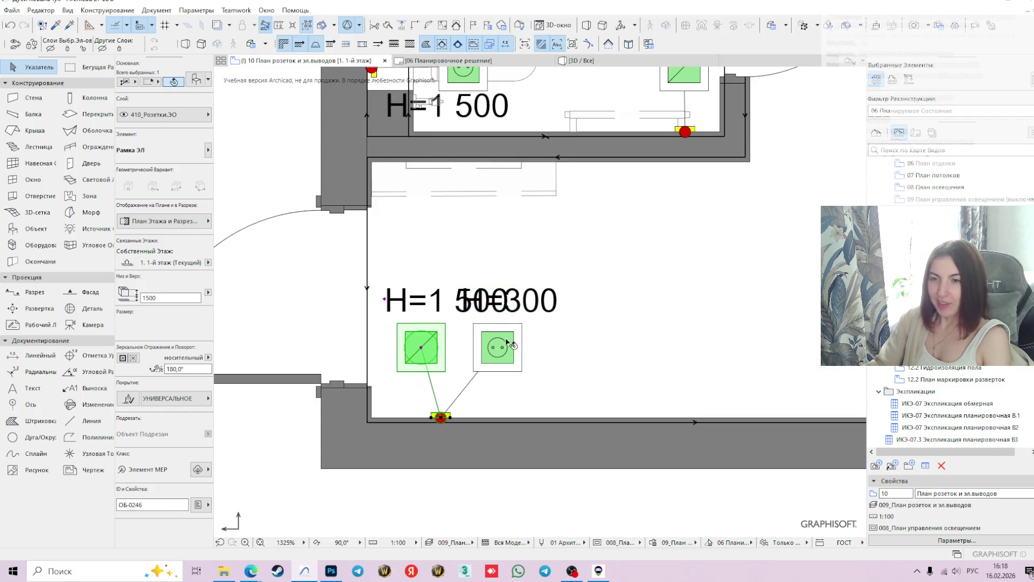
click(511, 361)
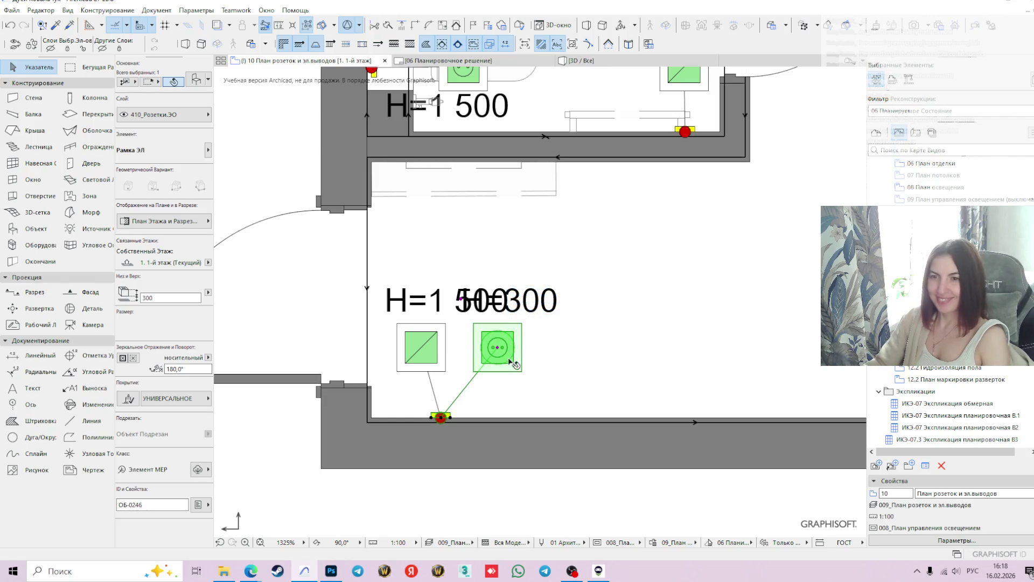
click(500, 350)
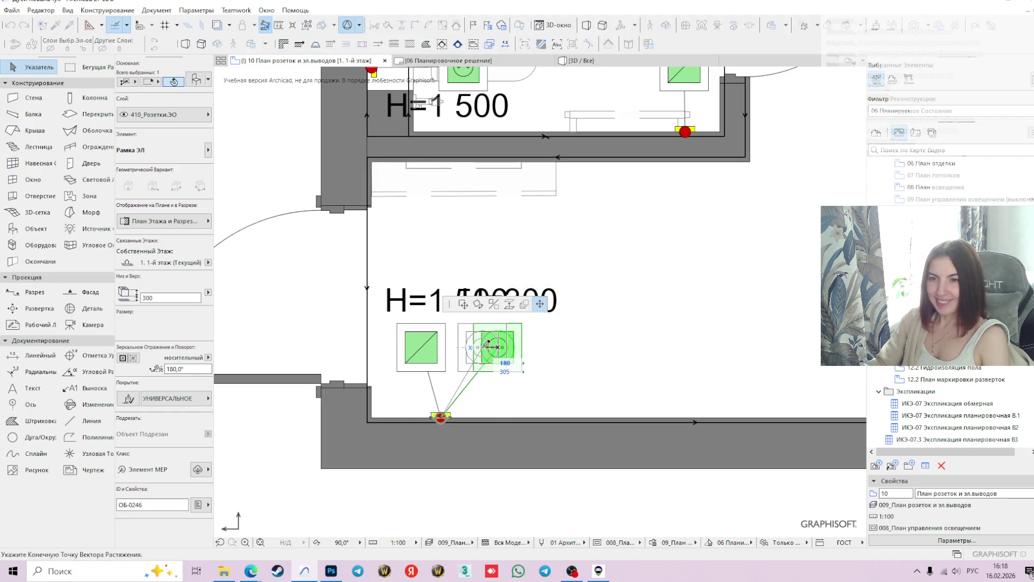
key(Escape)
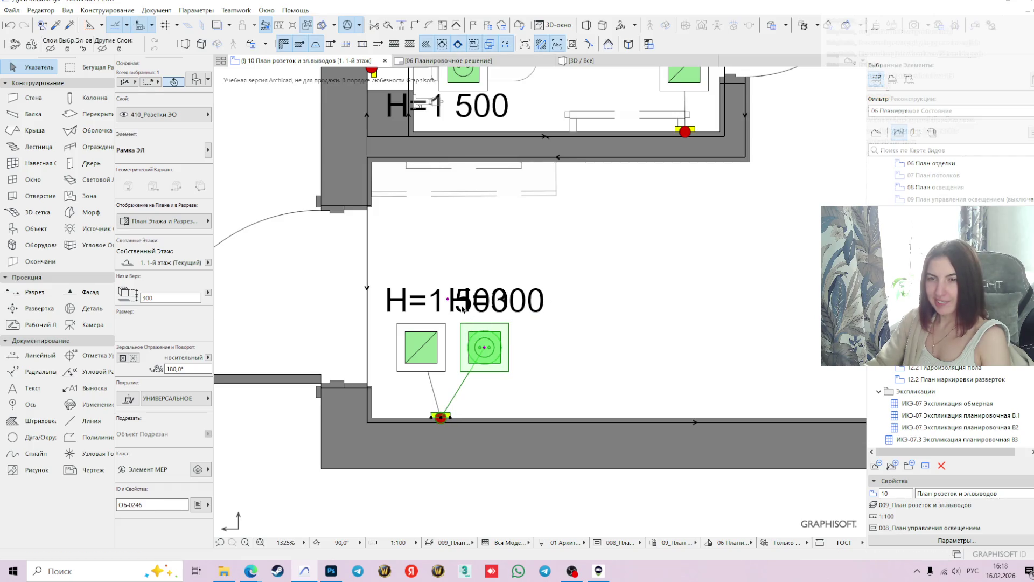
click(470, 312)
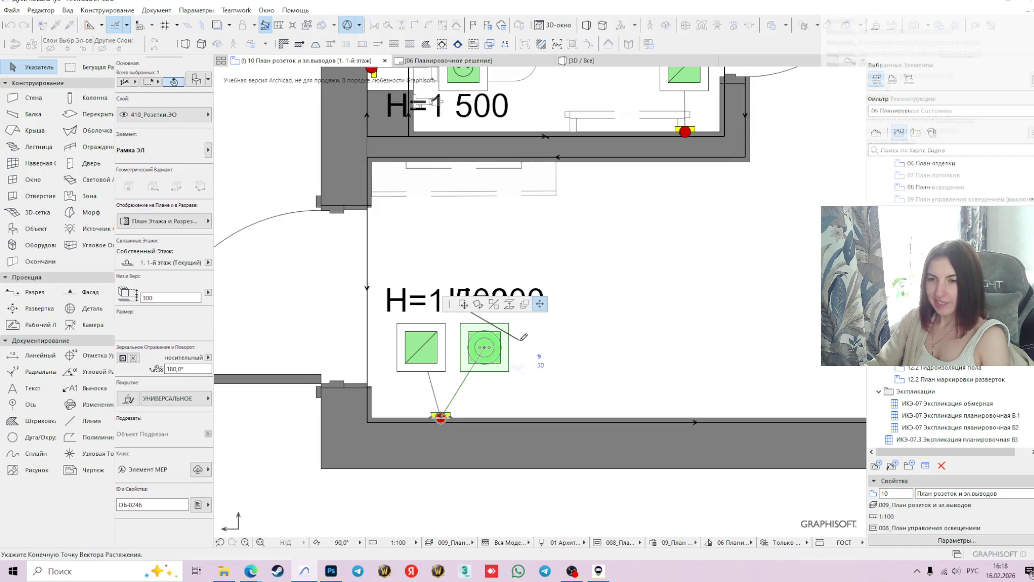
click(519, 342)
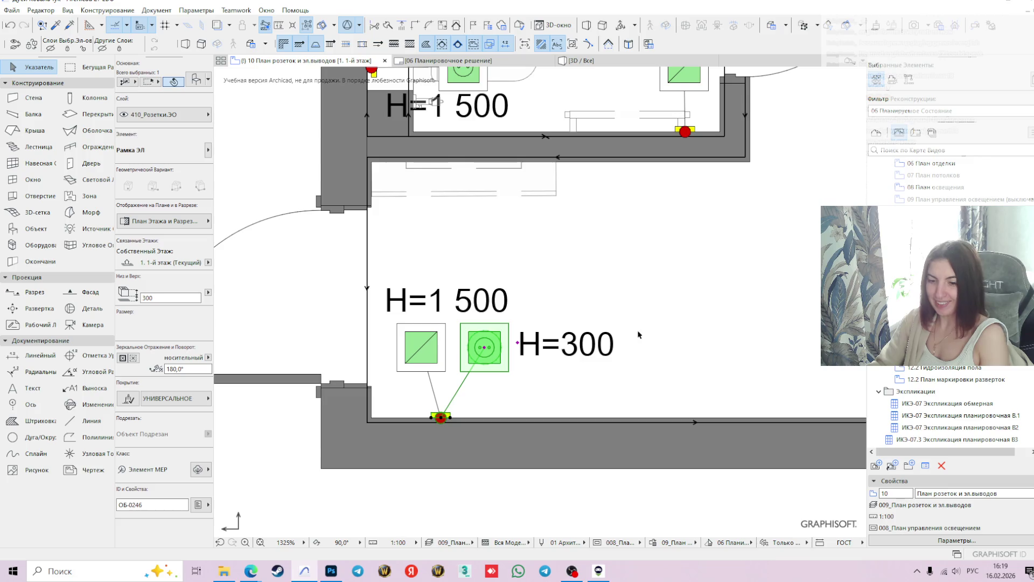
click(428, 345)
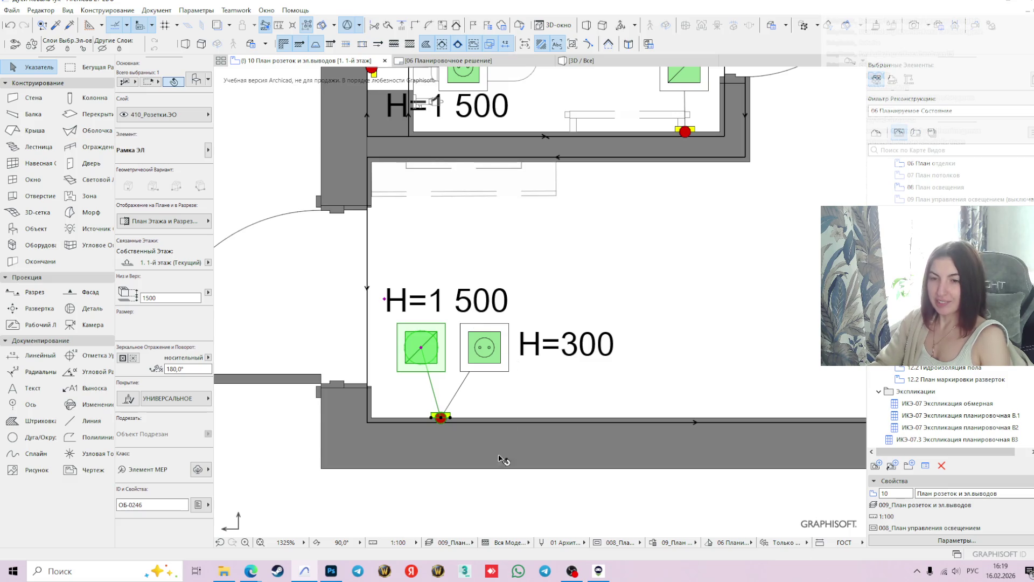
click(488, 347)
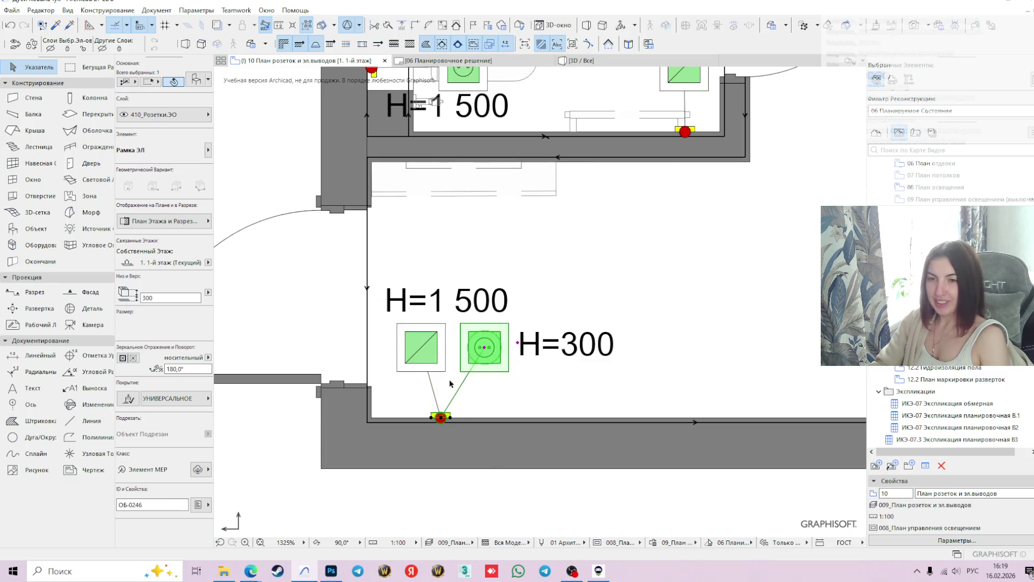
click(423, 350)
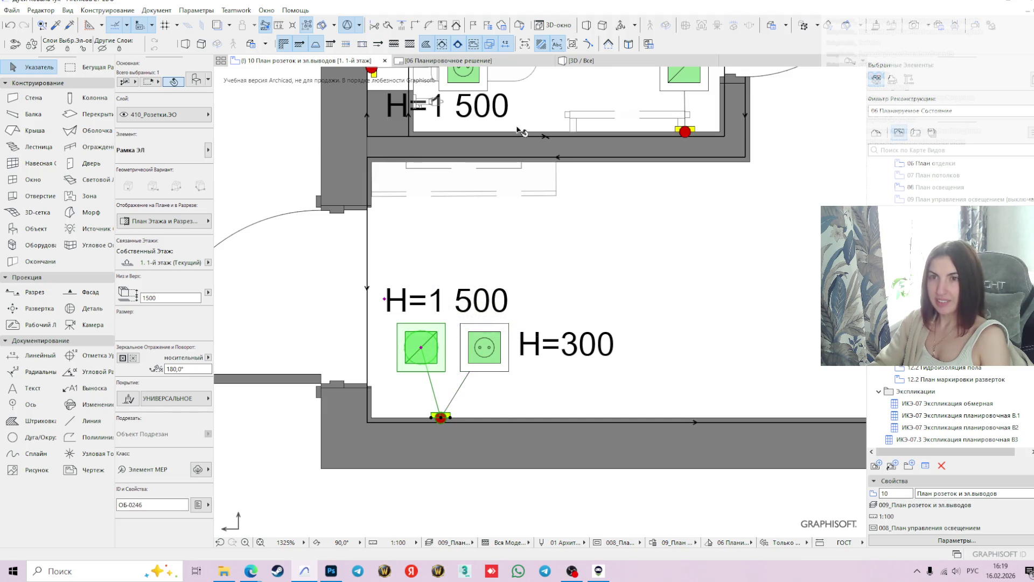
mouse_move(468, 63)
scroll(543, 388, down, 3)
key(Escape)
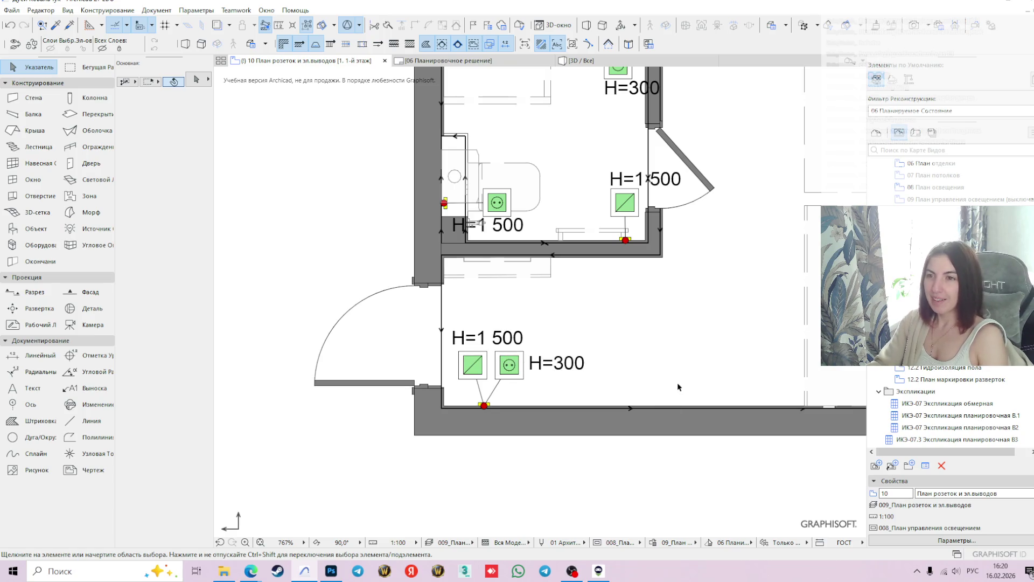
scroll(679, 383, down, 2)
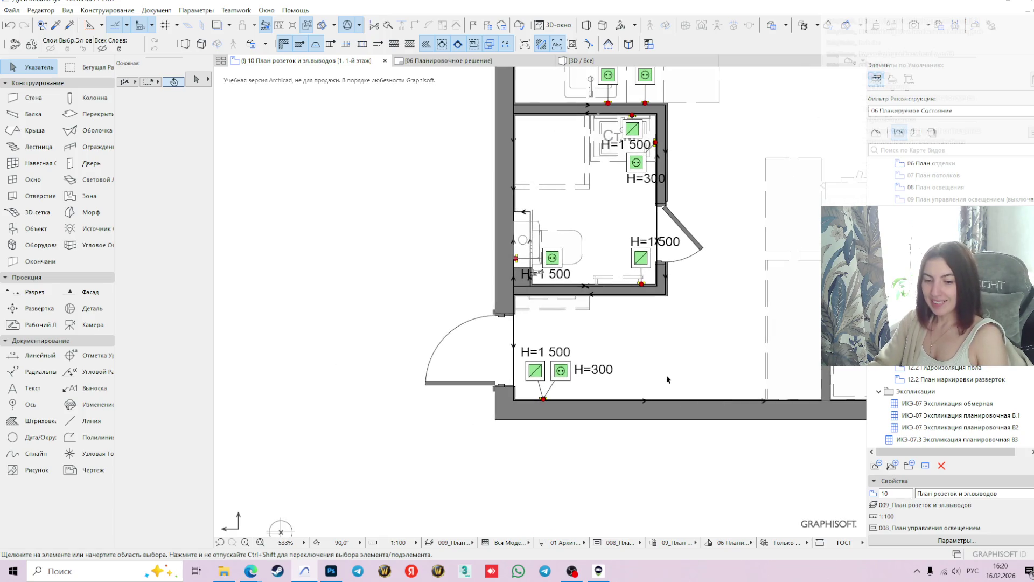
middle_drag(670, 381, 486, 421)
middle_drag(393, 362, 580, 360)
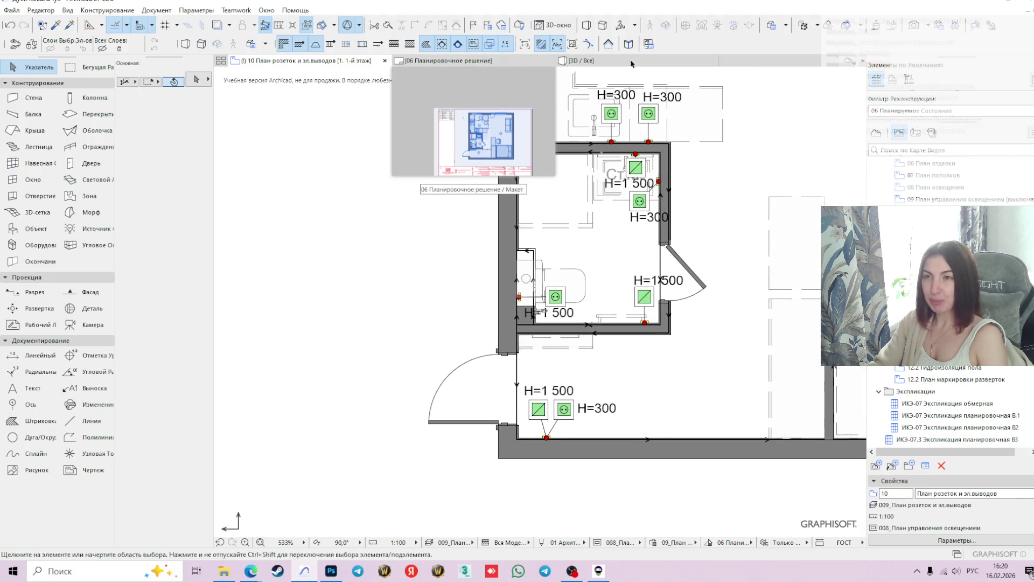
mouse_move(631, 64)
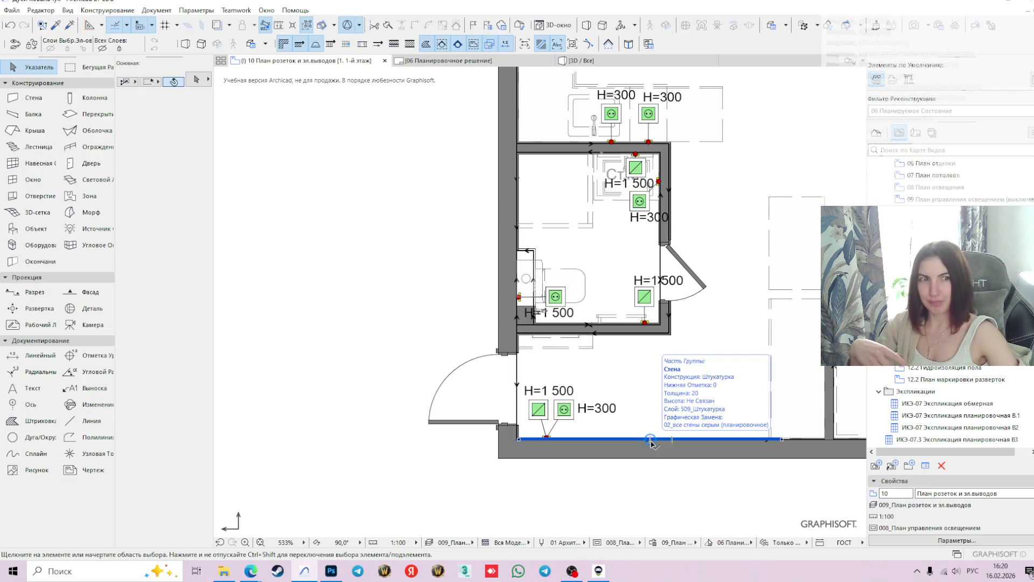
click(650, 441)
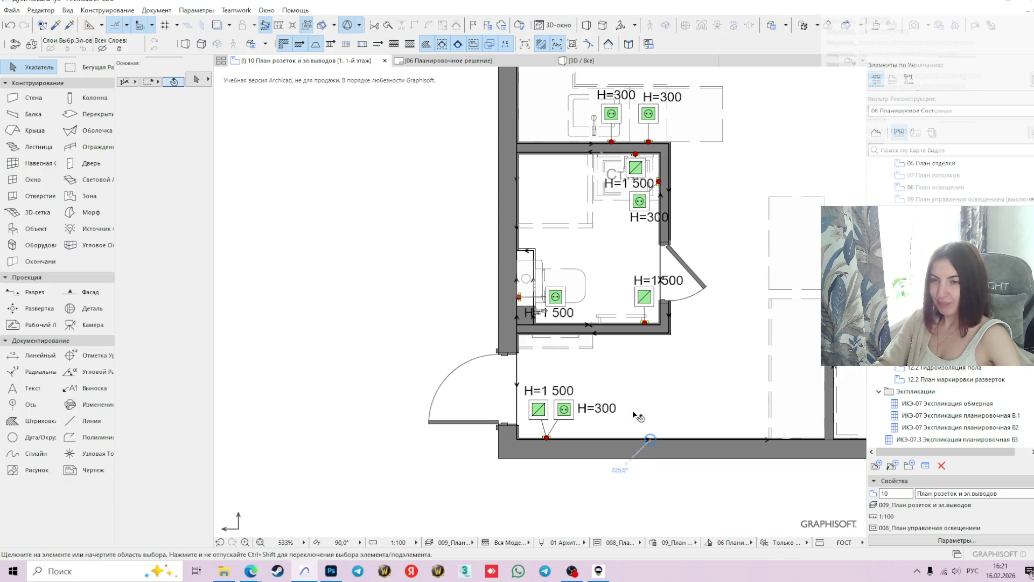
mouse_move(660, 383)
middle_down()
mouse_move(638, 361)
mouse_move(607, 369)
middle_up()
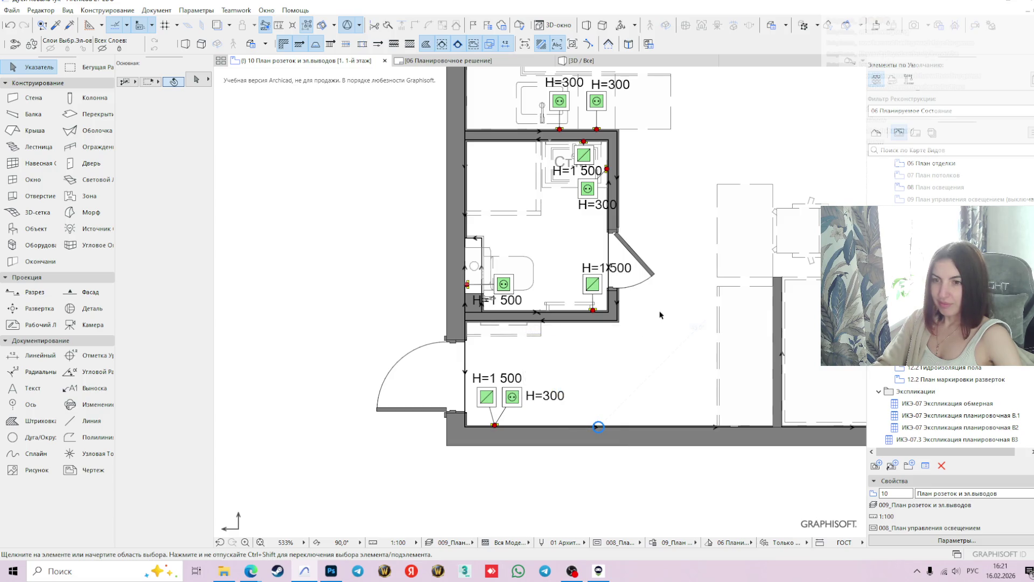
click(489, 401)
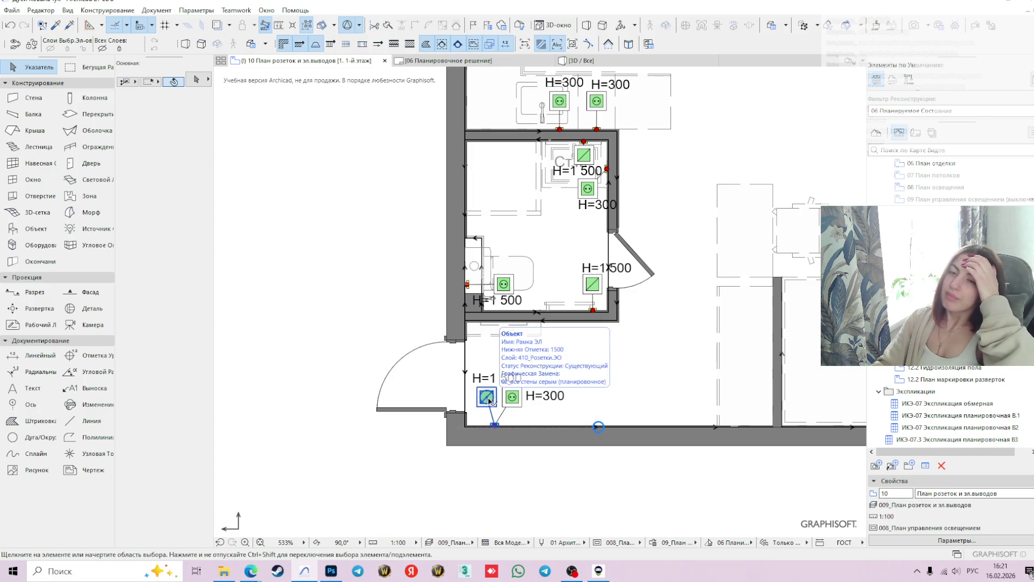
Put the H=1500 frame on layer 407_Выключатели and open 09 План управления освещением
click(488, 401)
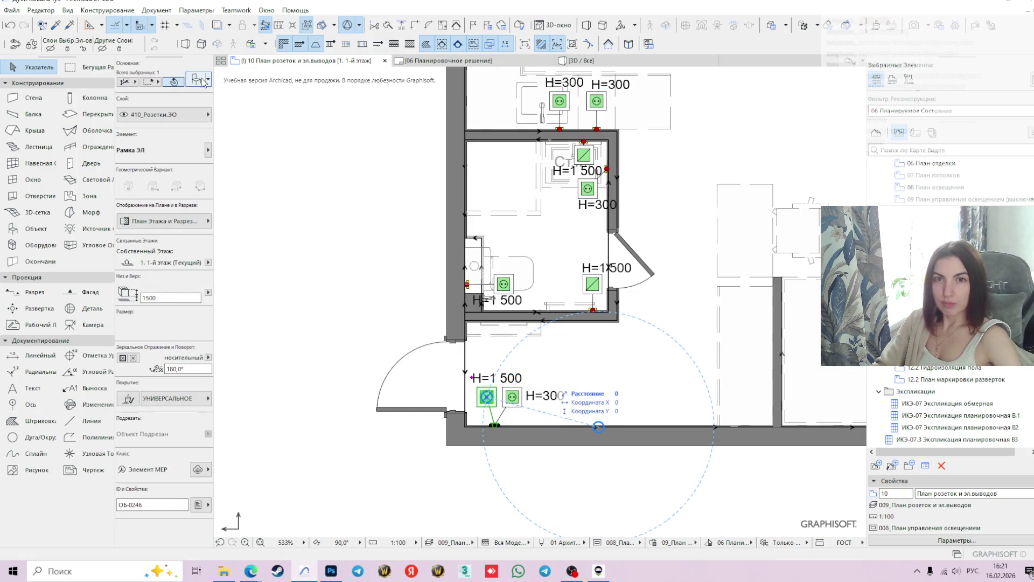
click(198, 81)
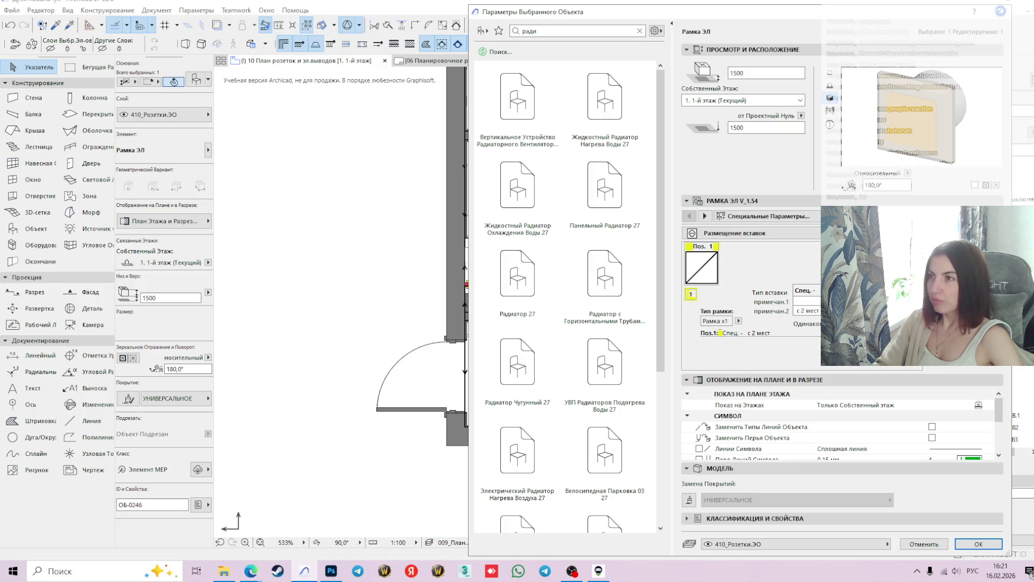
click(1001, 12)
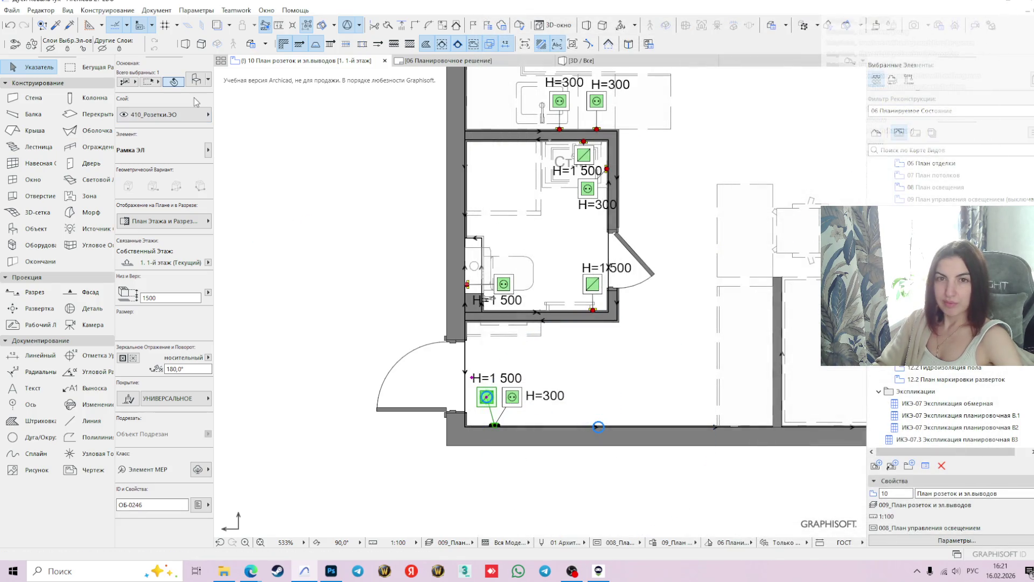
click(162, 114)
text(выкл)
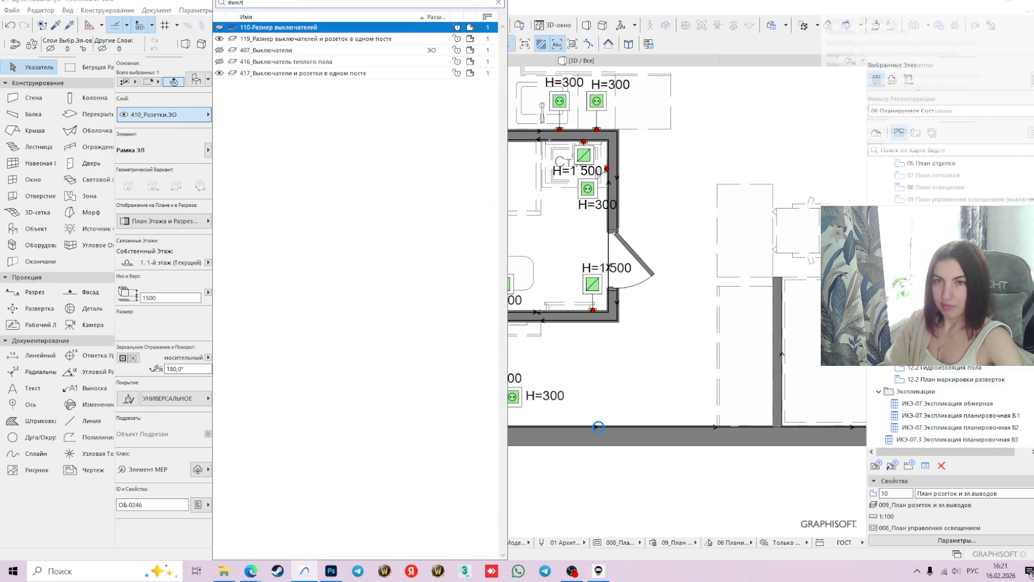
click(269, 50)
click(254, 208)
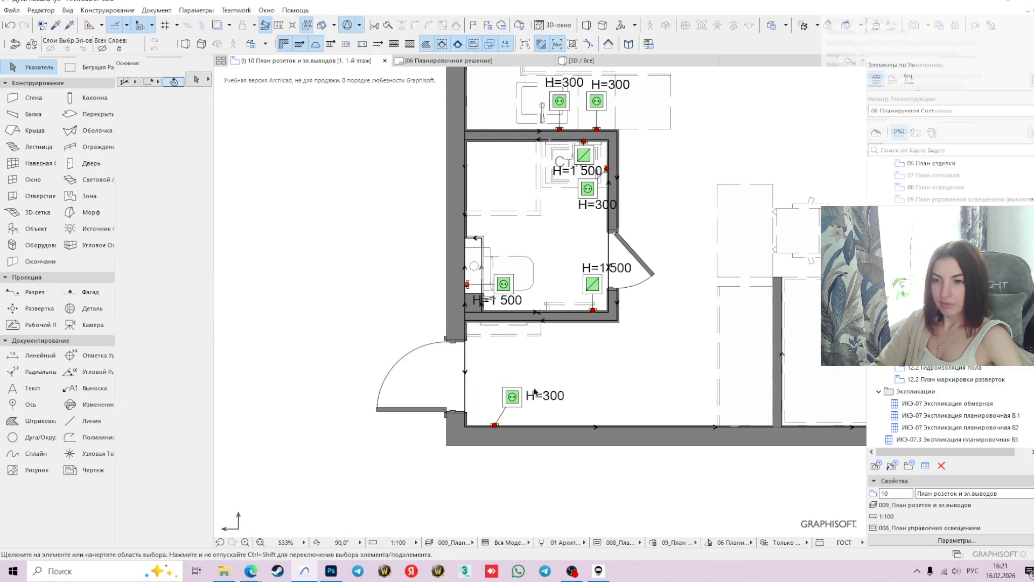
double_click(949, 200)
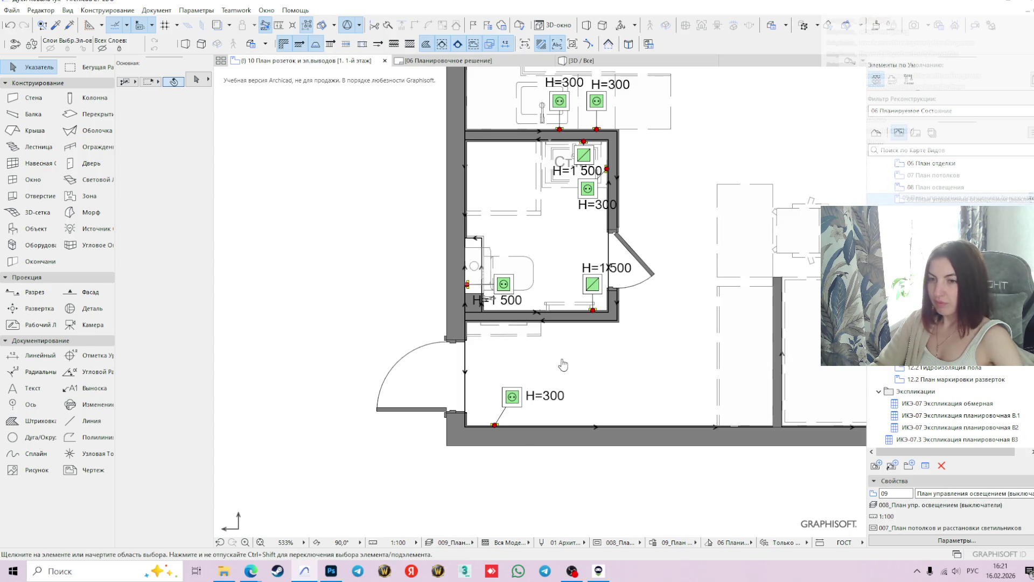
Lower the entrance switch's mounting height to 900 after reviewing its object settings
click(488, 395)
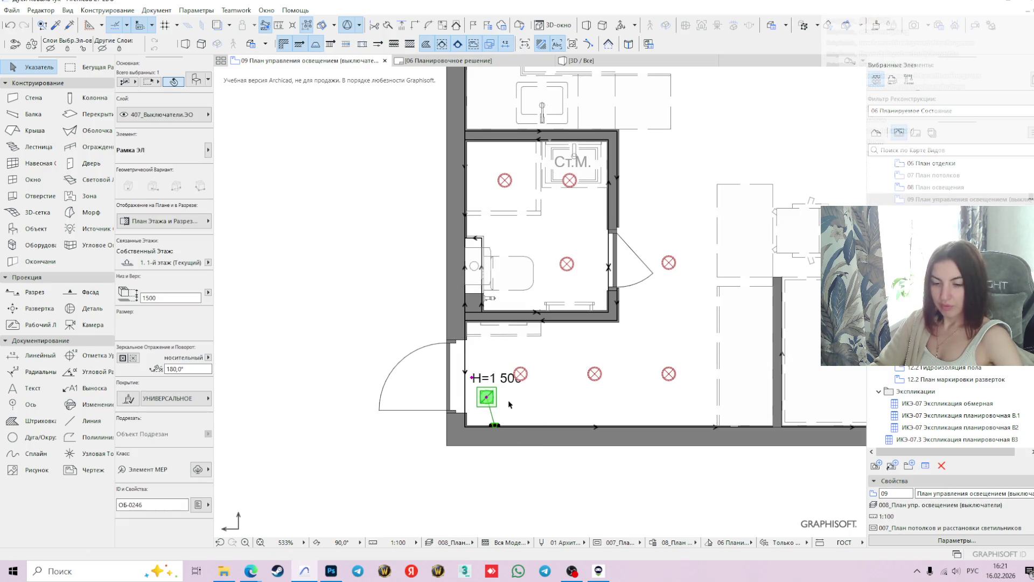
click(197, 81)
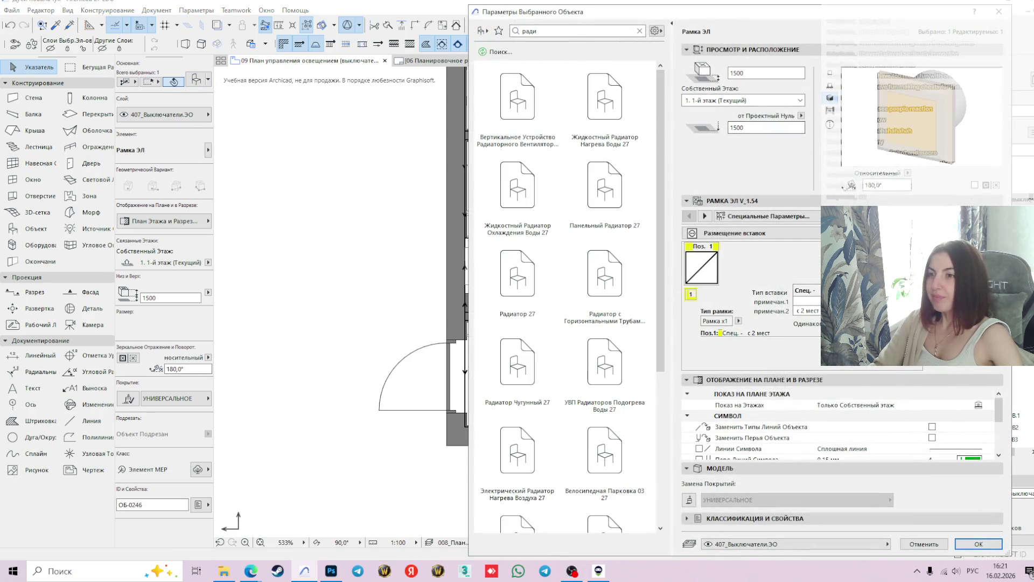
click(965, 359)
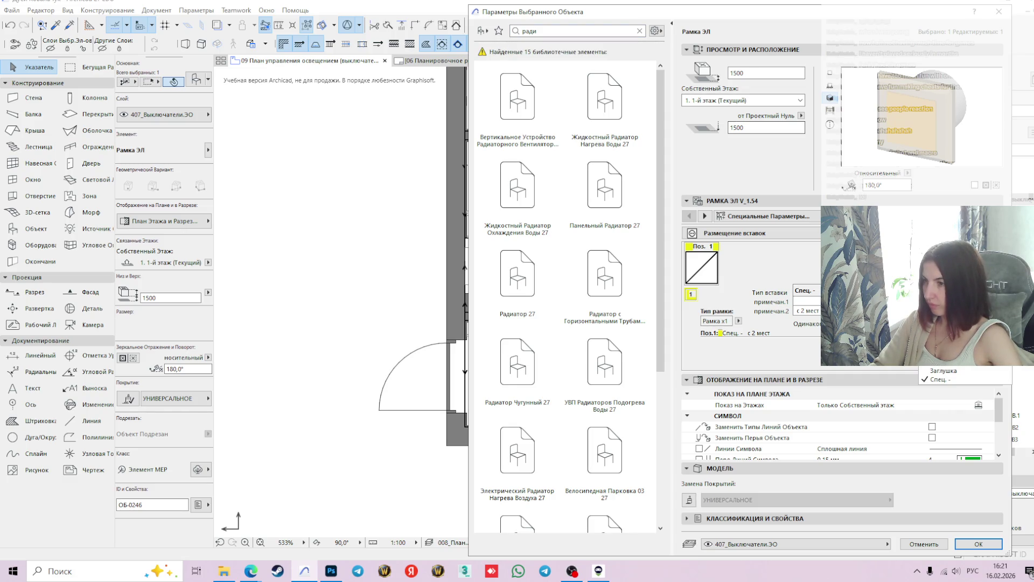
click(978, 544)
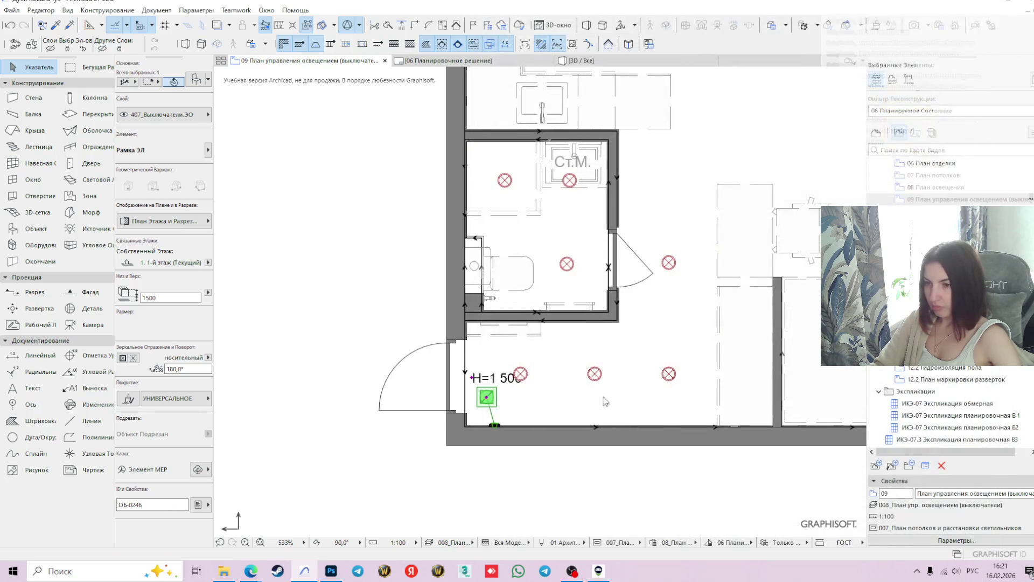
scroll(516, 408, up, 3)
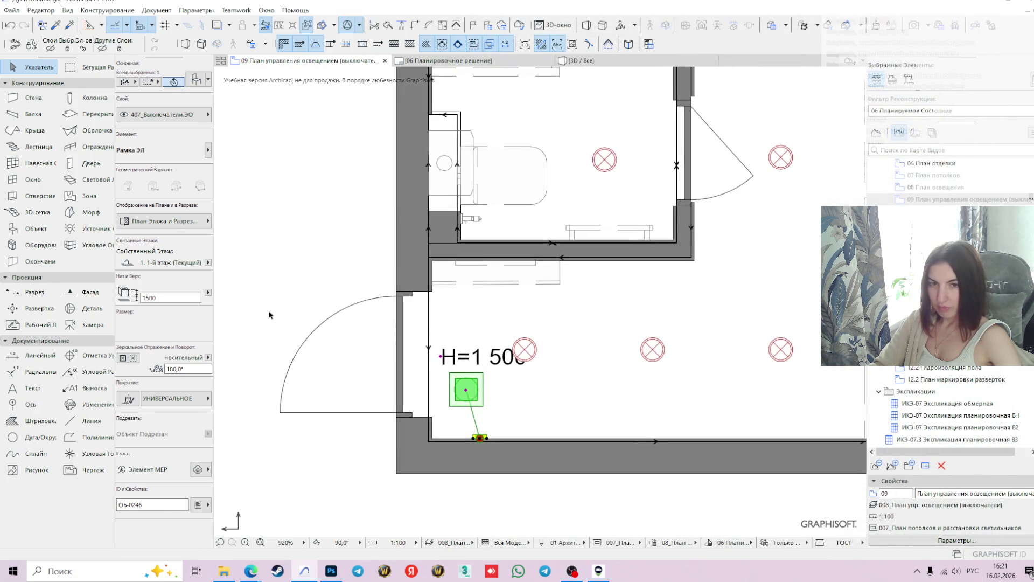
click(160, 297)
text(900)
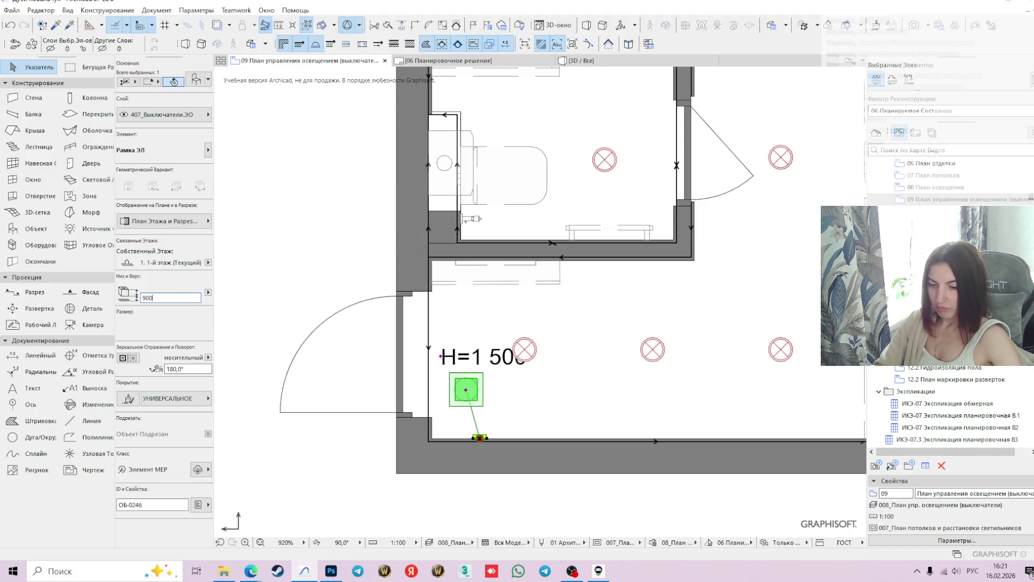
key(Return)
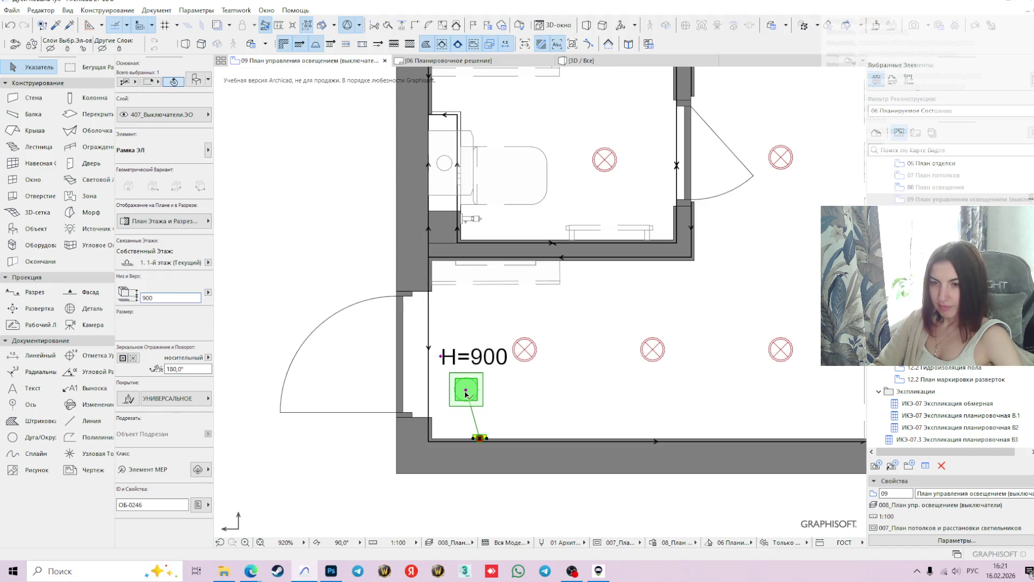
Shift the switch slightly down and to the right
click(466, 390)
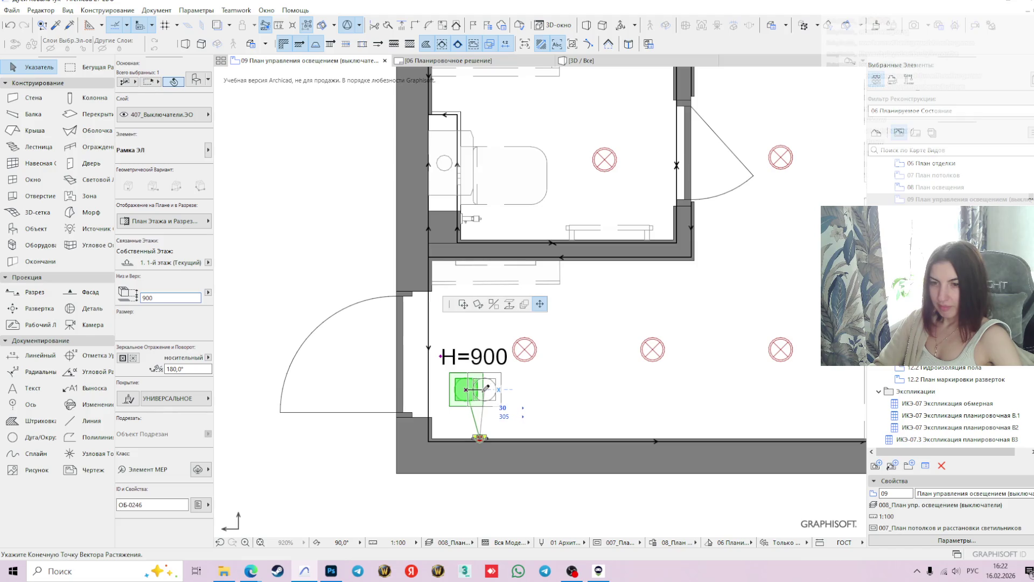
click(480, 397)
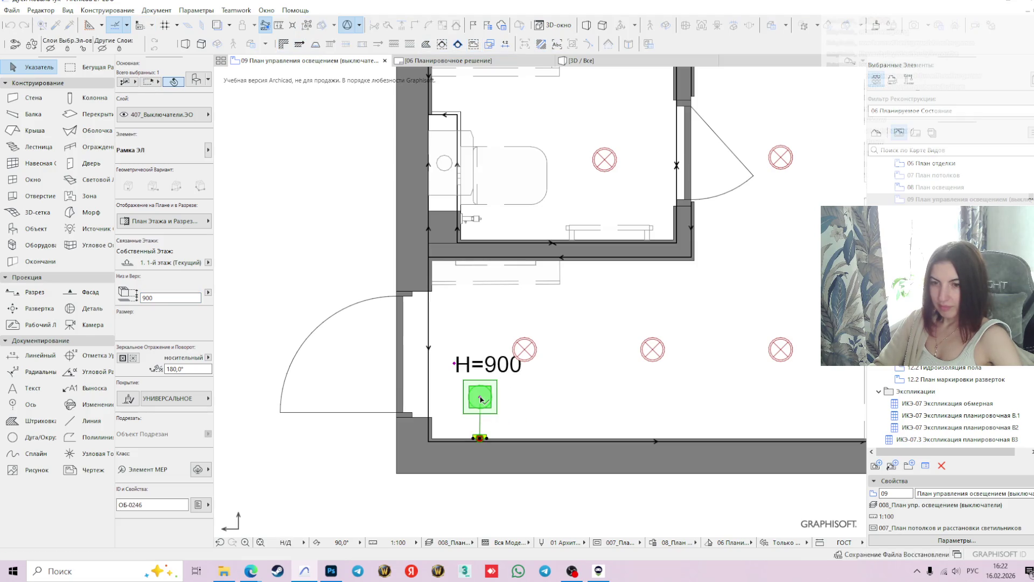
key(XF86AudioLowerVolume)
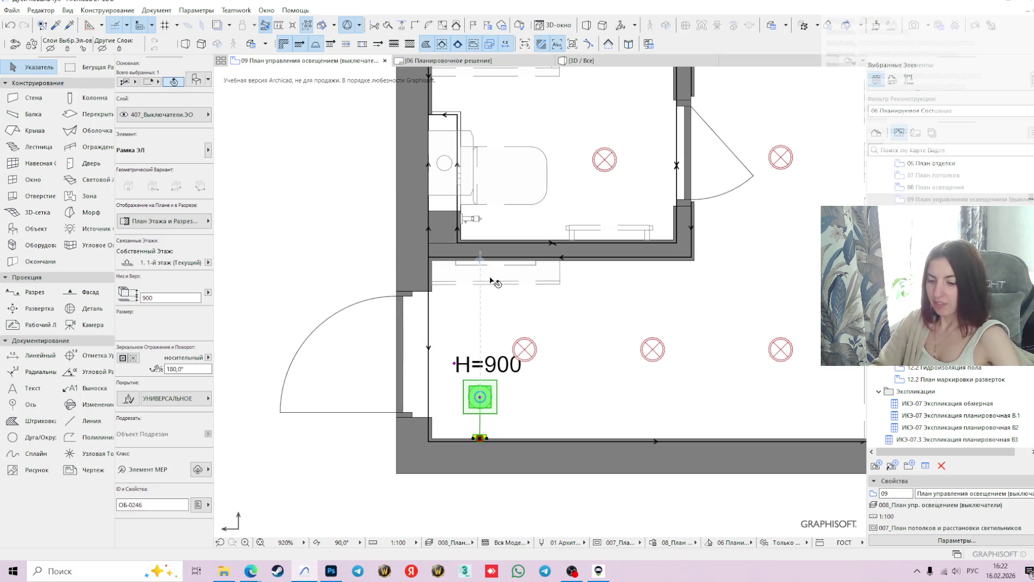
key(XF86AudioLowerVolume)
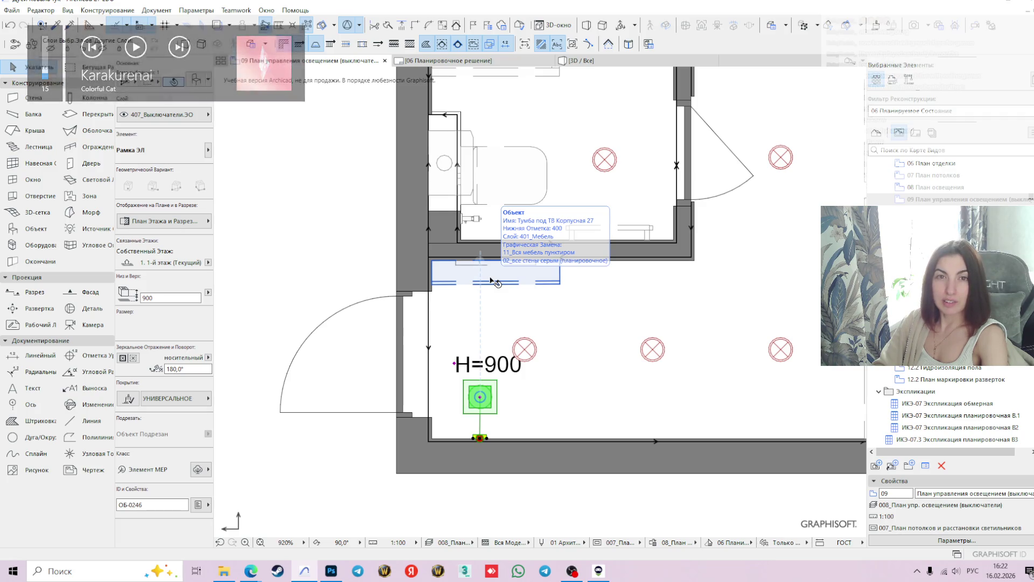
key(XF86AudioPlay)
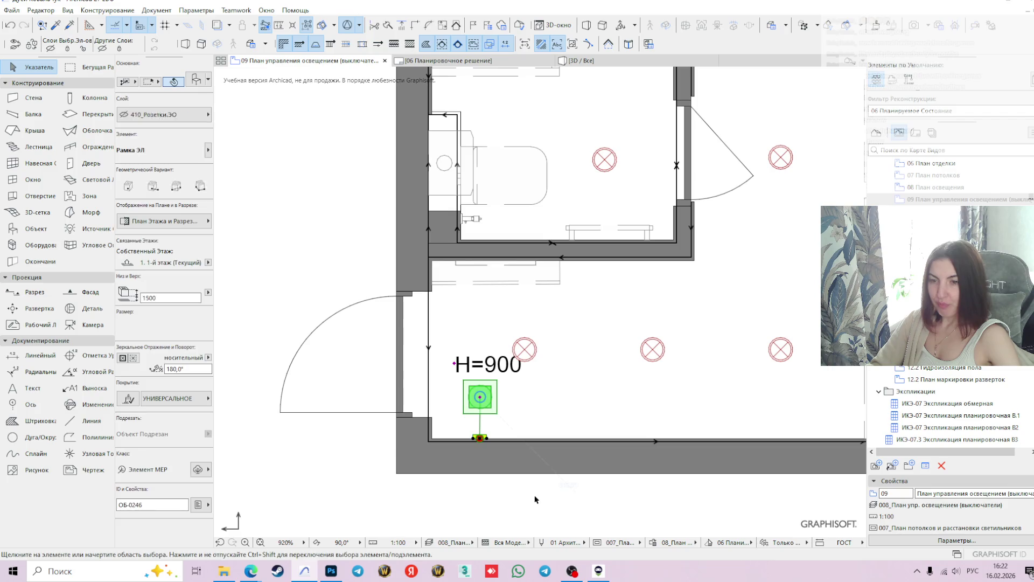
Deselect the switch and open the 10 sockets and outlets plan from the View Map
click(547, 478)
scroll(582, 376, down, 3)
click(962, 189)
double_click(959, 211)
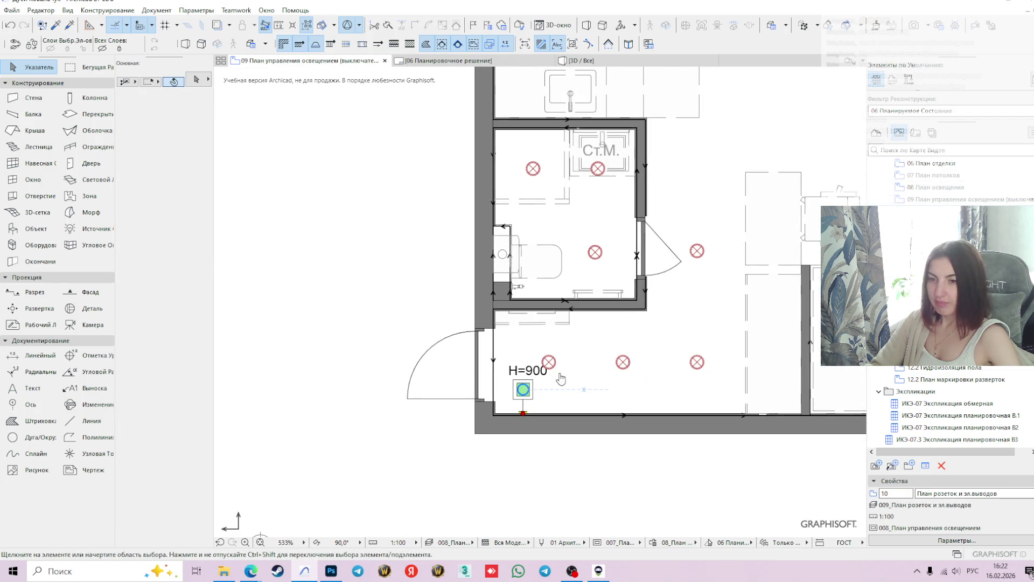
Pan and zoom over the bathroom and entrance outlets, then select the lower socket
middle_drag(330, 466, 516, 421)
scroll(676, 363, up, 5)
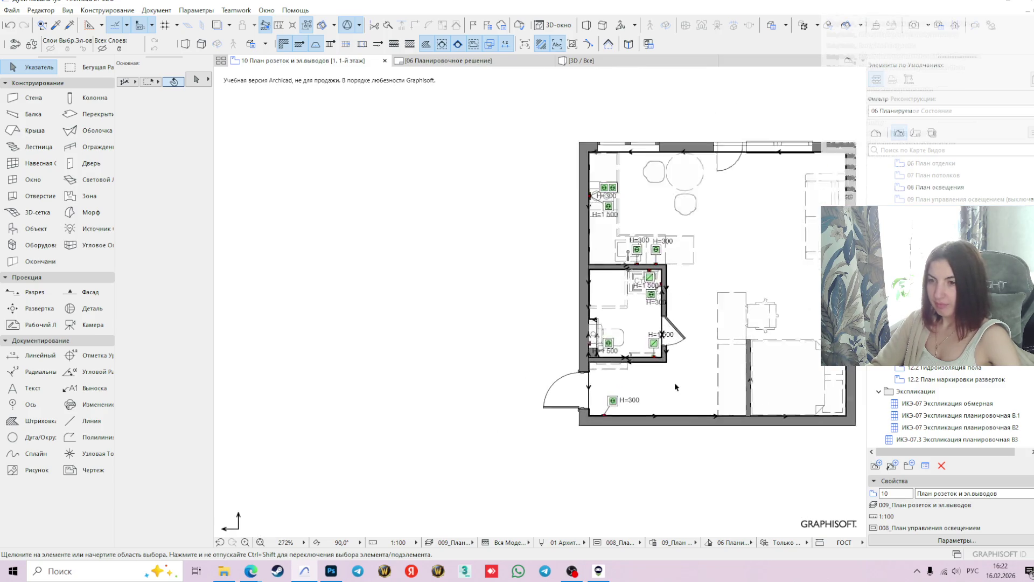
mouse_move(676, 363)
middle_down()
mouse_move(643, 337)
mouse_move(549, 342)
middle_up()
scroll(643, 338, up, 1)
scroll(616, 308, up, 1)
middle_drag(616, 308, 615, 355)
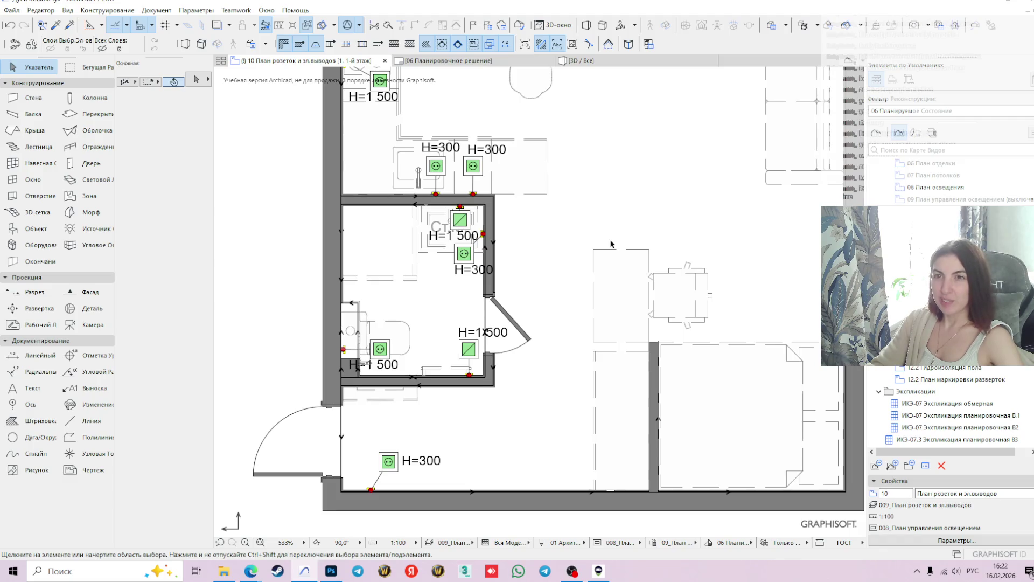
scroll(384, 473, up, 2)
click(366, 499)
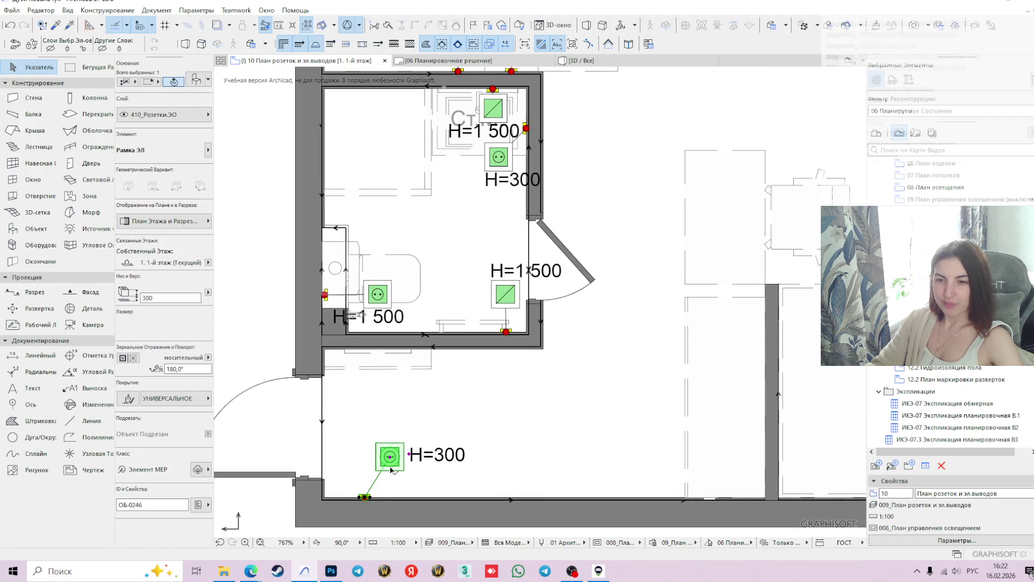
Rotate the lower socket 180° so it sits below the wall
click(366, 499)
click(478, 304)
click(365, 496)
click(515, 497)
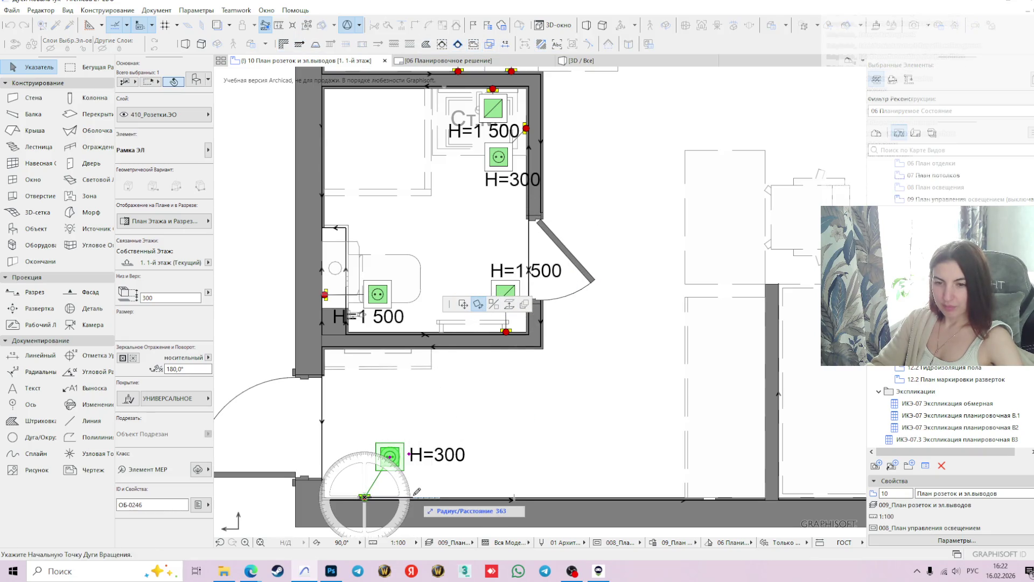
click(312, 496)
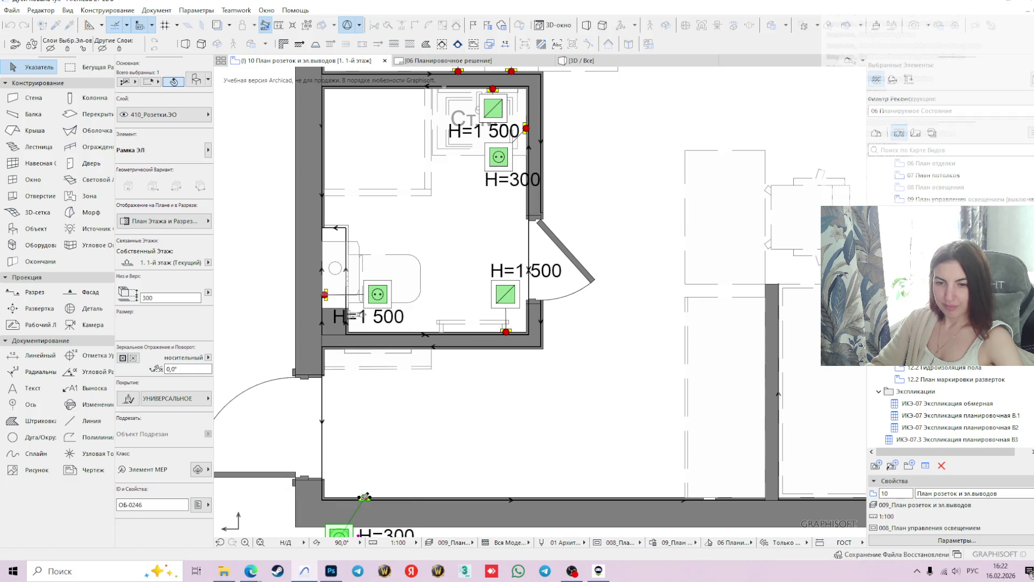
Move the socket to the wall corner, then 100 right, directly under its connector
click(365, 498)
click(464, 304)
scroll(326, 366, up, 3)
click(326, 339)
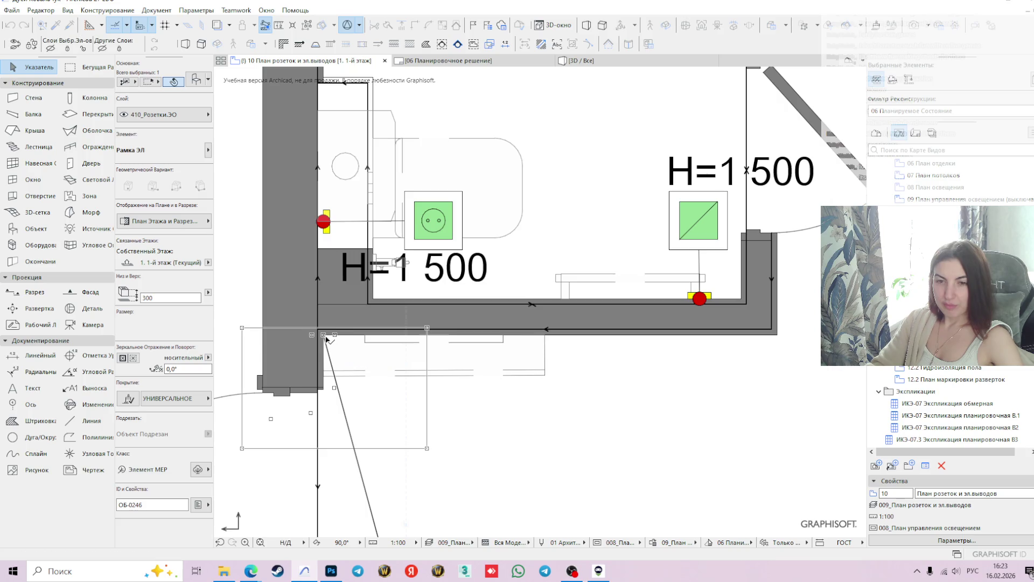
click(326, 338)
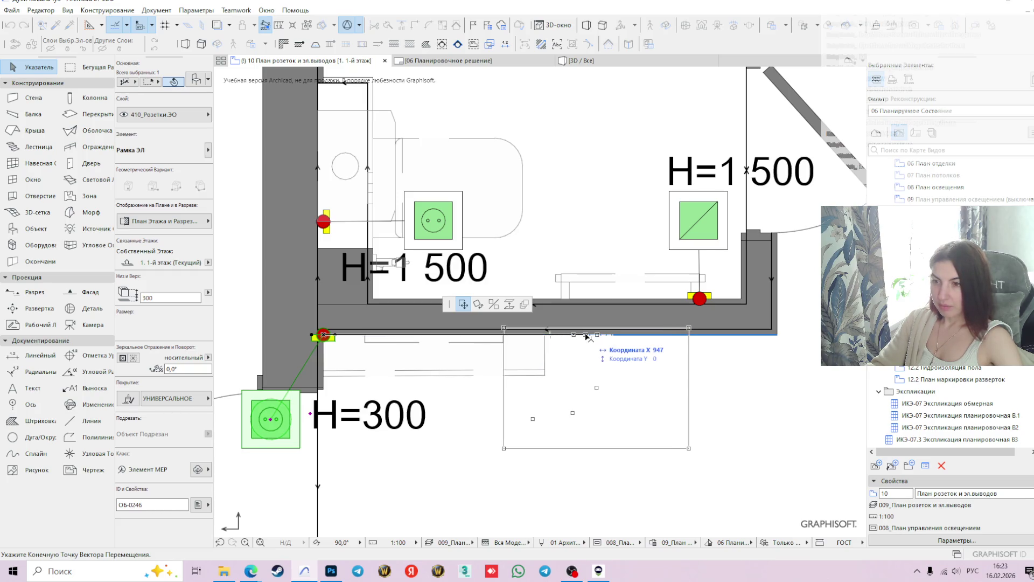
key(x)
text(r100)
key(Return)
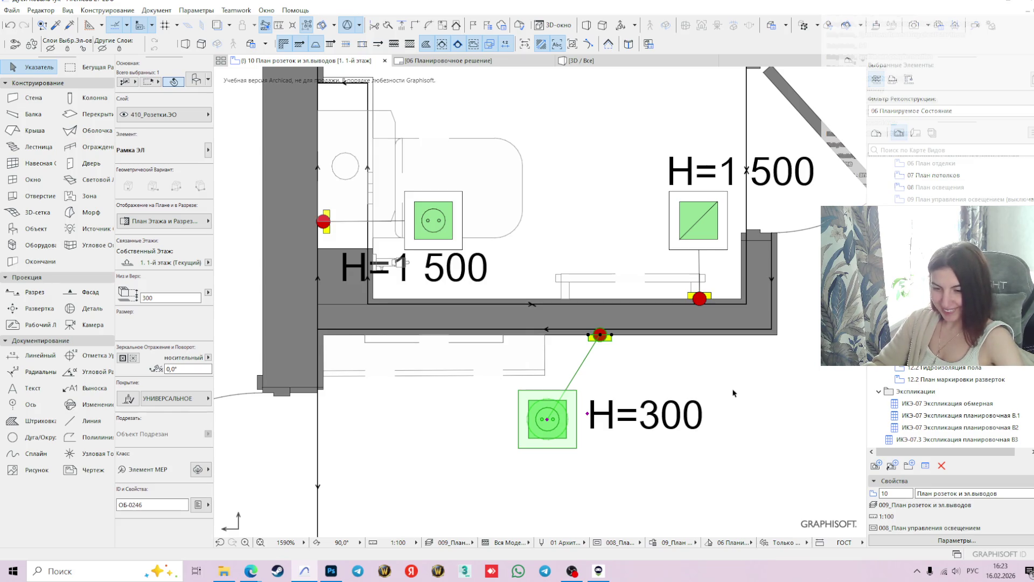
click(548, 418)
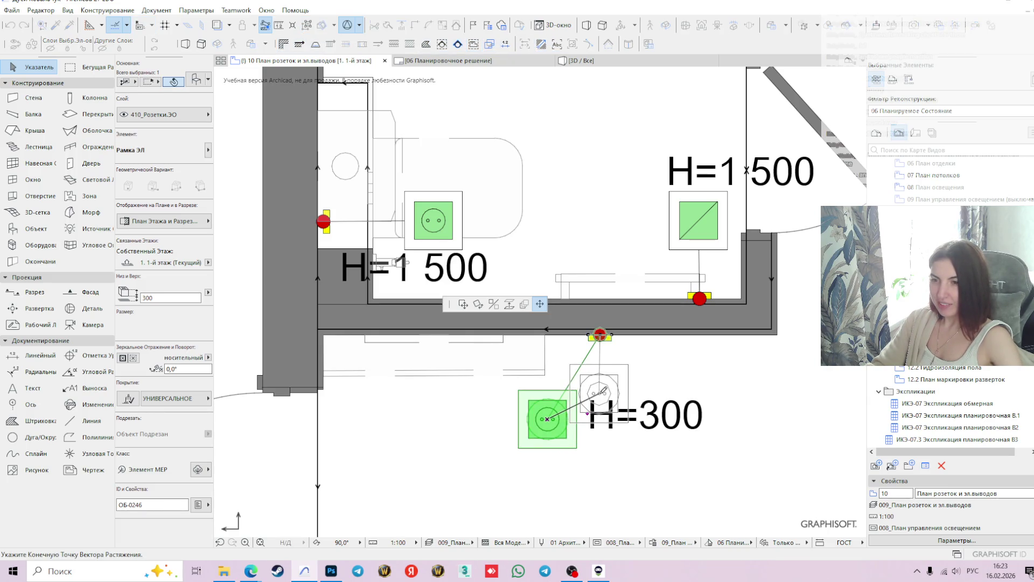
click(600, 392)
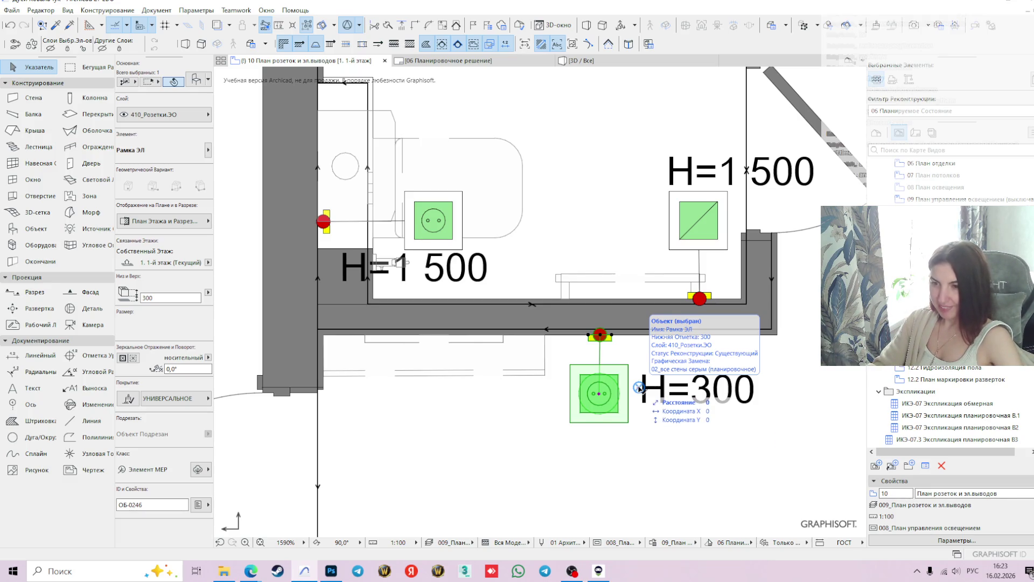
Place the H=300 label beneath the socket
click(639, 388)
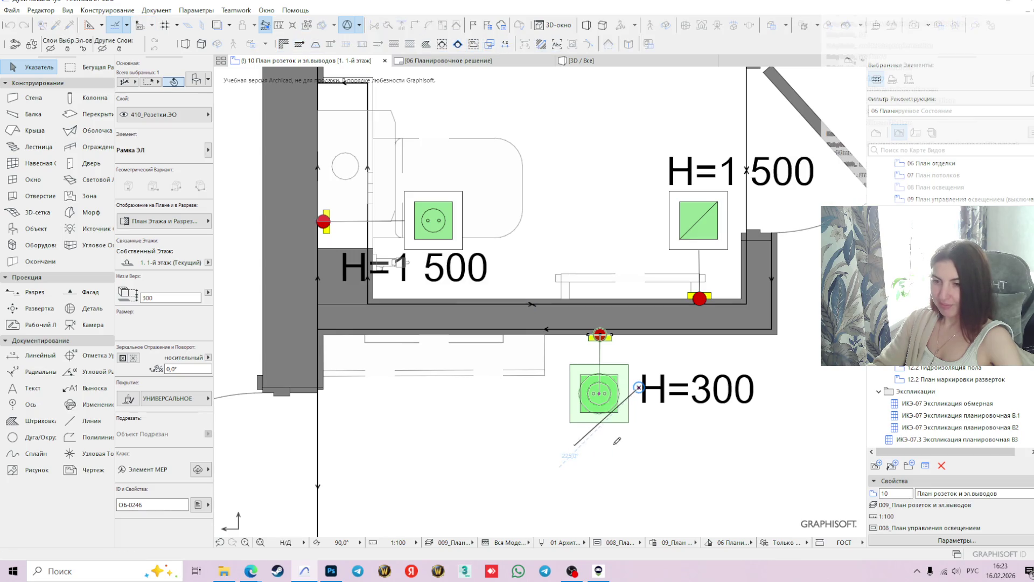
click(615, 444)
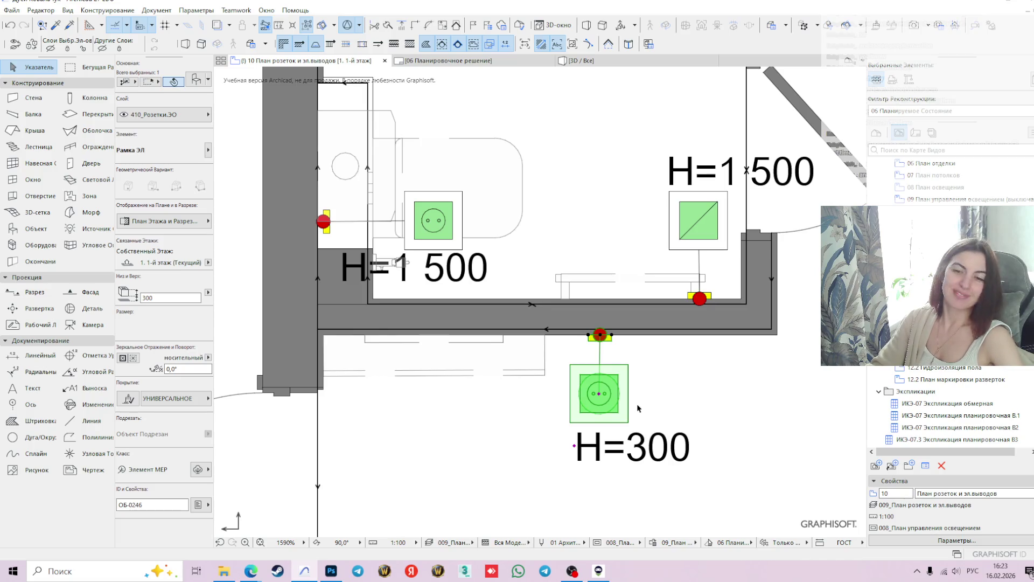
mouse_move(628, 411)
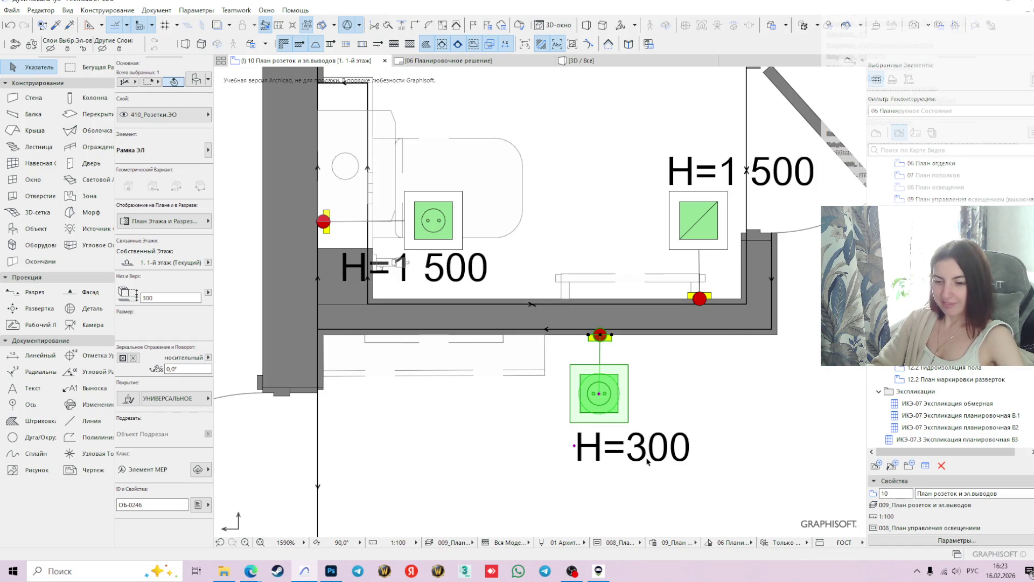
Review the whole apartment, then open the 02 Планировка 1 layout plan
scroll(667, 423, down, 2)
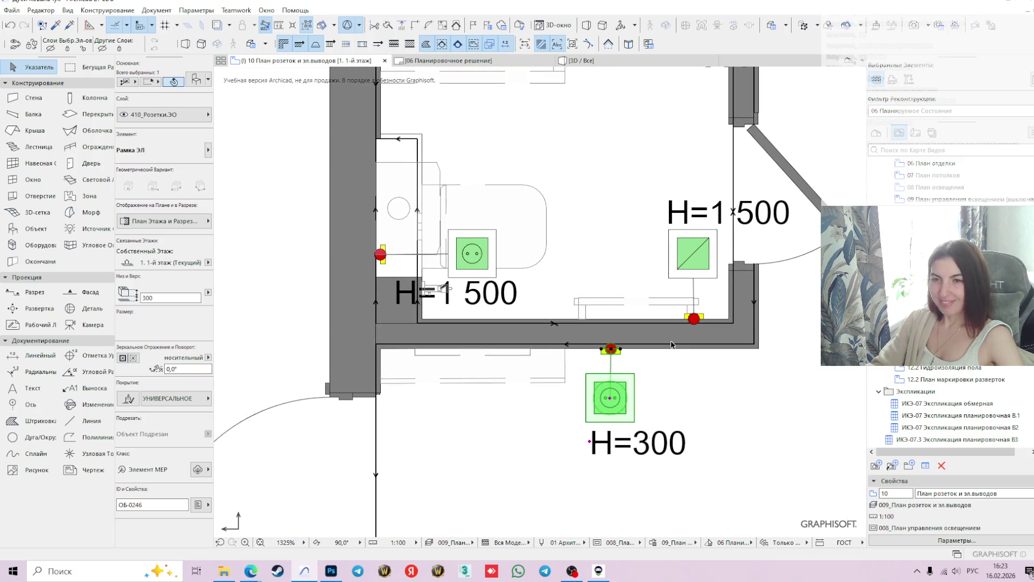
scroll(718, 371, down, 4)
middle_drag(697, 418, 635, 304)
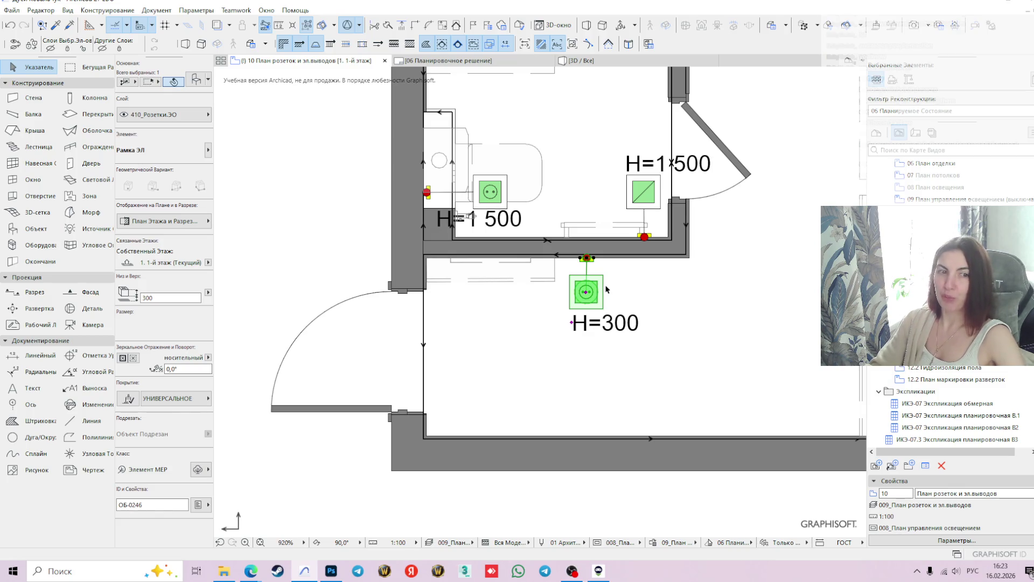
mouse_move(587, 296)
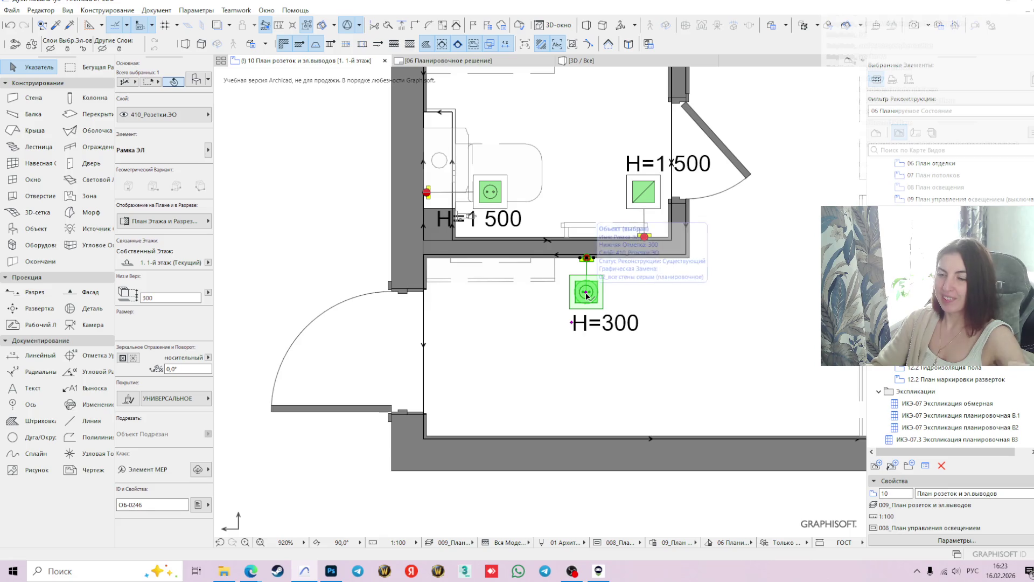
scroll(517, 331, down, 2)
mouse_move(641, 282)
middle_down()
mouse_move(516, 330)
mouse_move(642, 335)
mouse_move(652, 377)
middle_up()
scroll(516, 331, down, 3)
scroll(550, 270, up, 2)
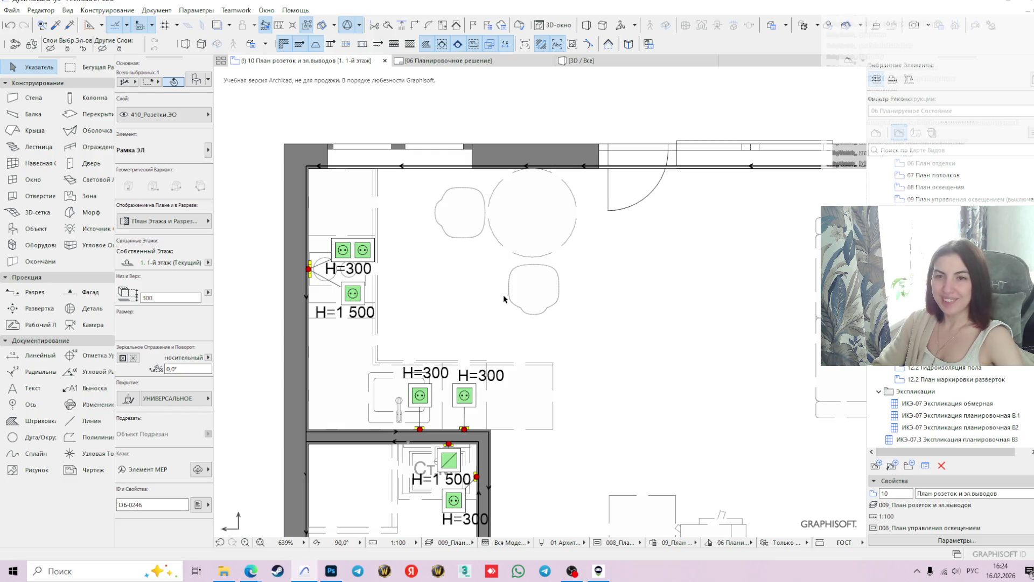
scroll(533, 269, down, 4)
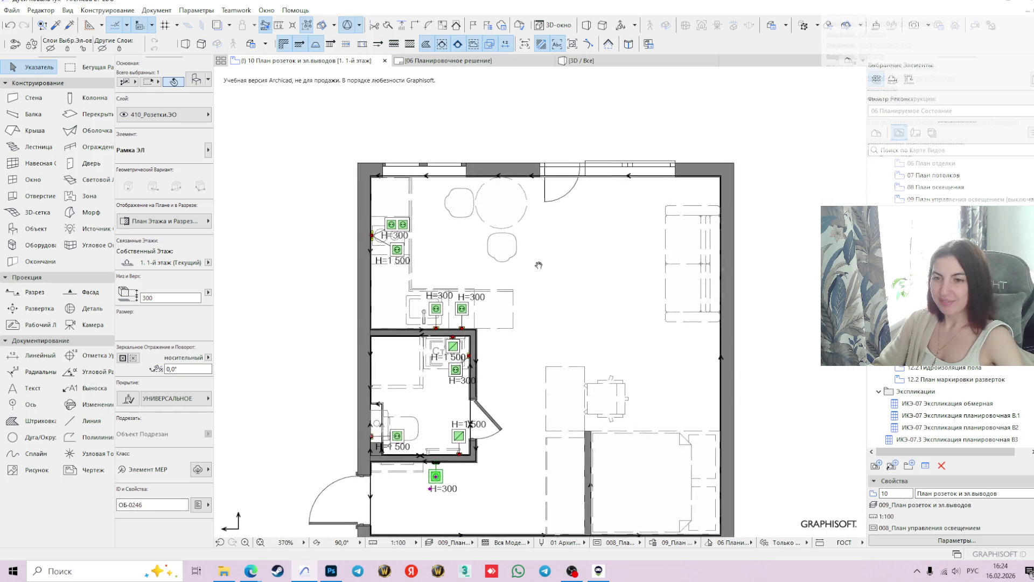
scroll(593, 323, up, 1)
middle_drag(695, 377, 651, 303)
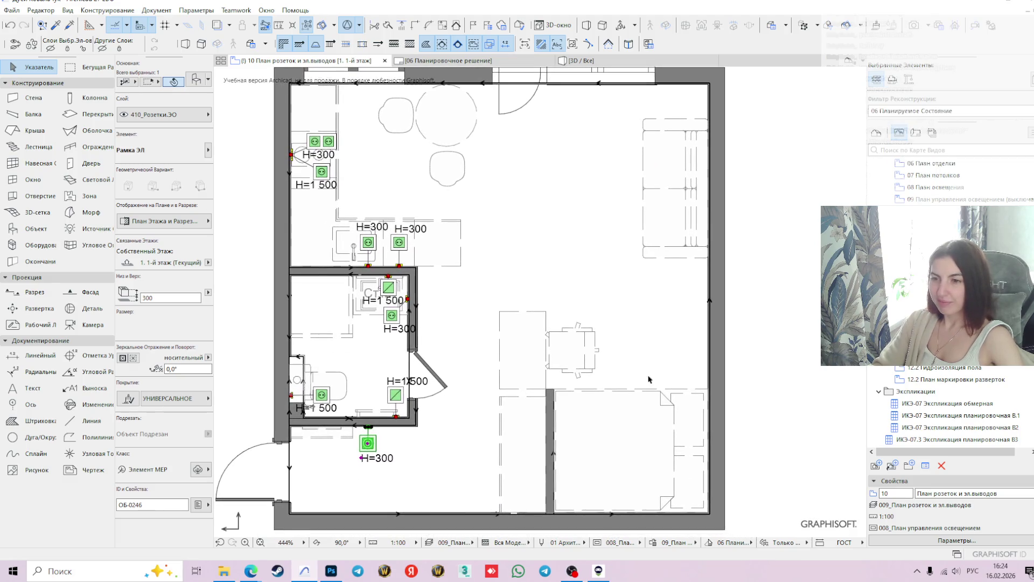
scroll(948, 404, up, 5)
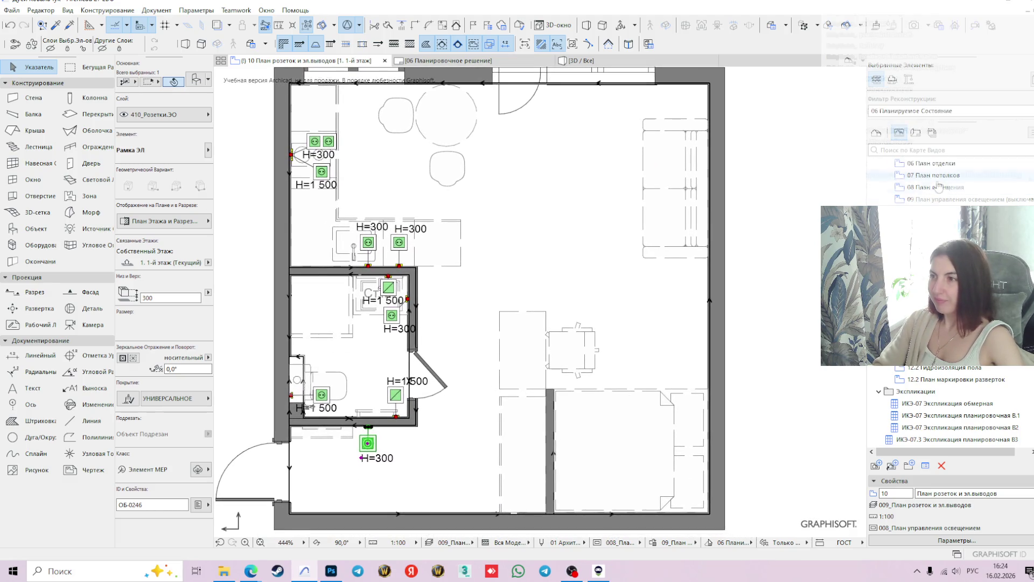
double_click(923, 163)
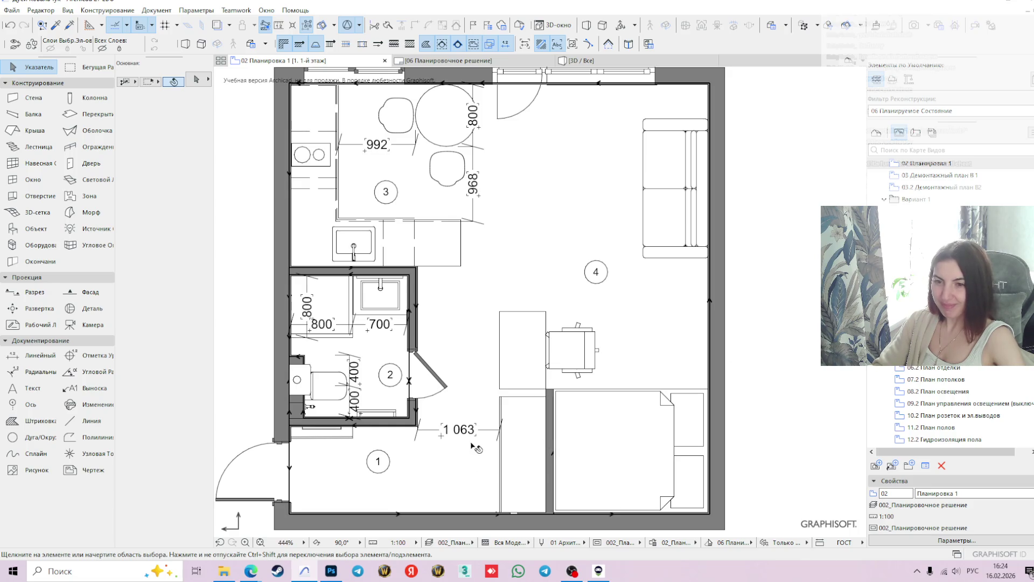
Select the bathroom toilet and enter a new size value (3) in the Info Box
middle_drag(486, 419, 543, 391)
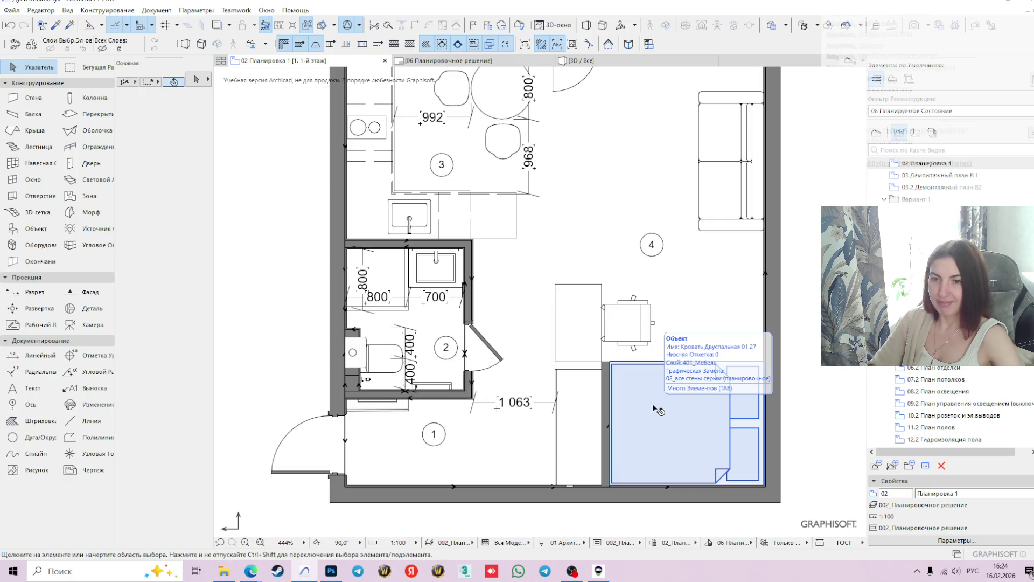
scroll(636, 396, up, 5)
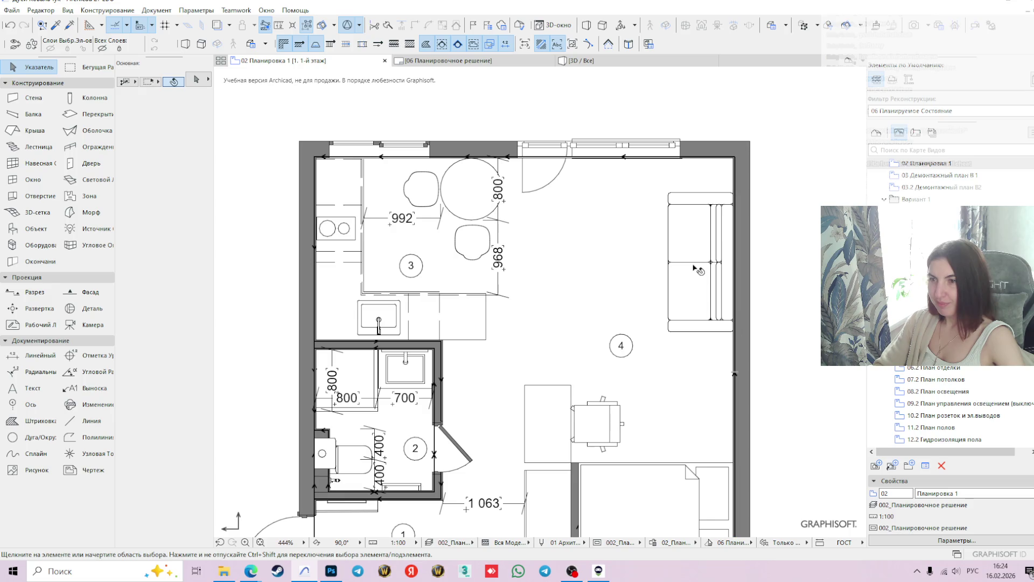
click(693, 322)
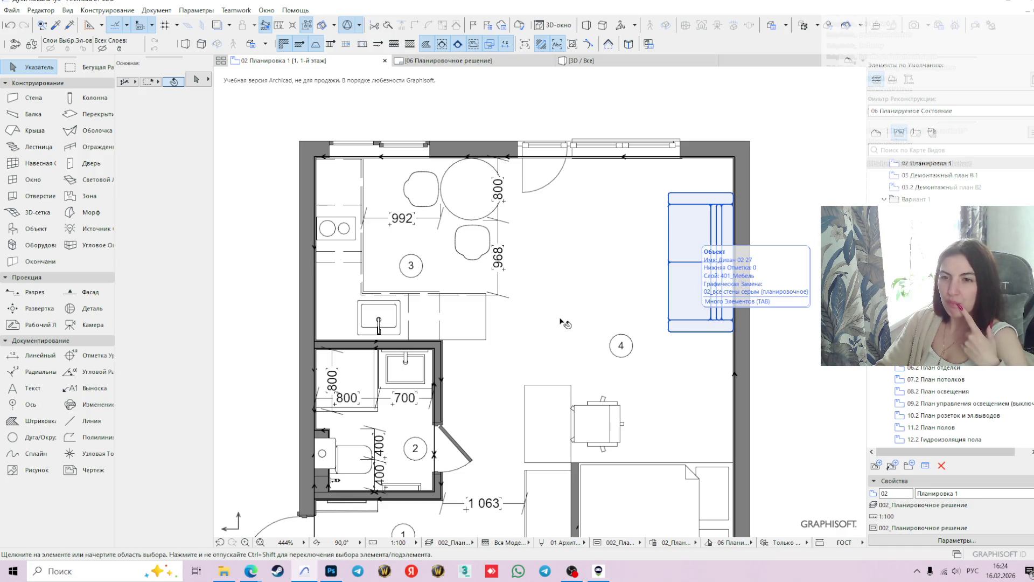
click(517, 328)
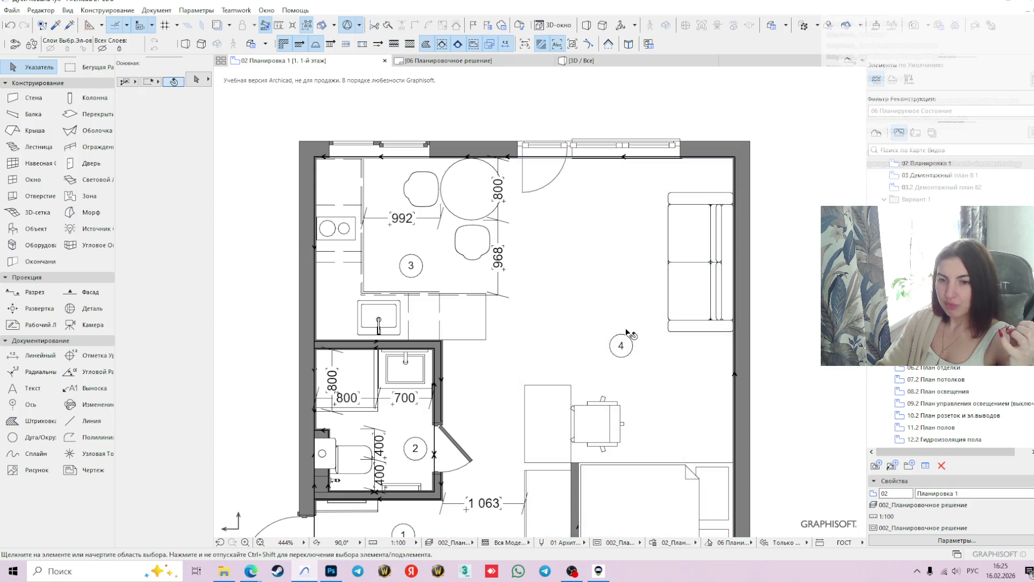
click(324, 453)
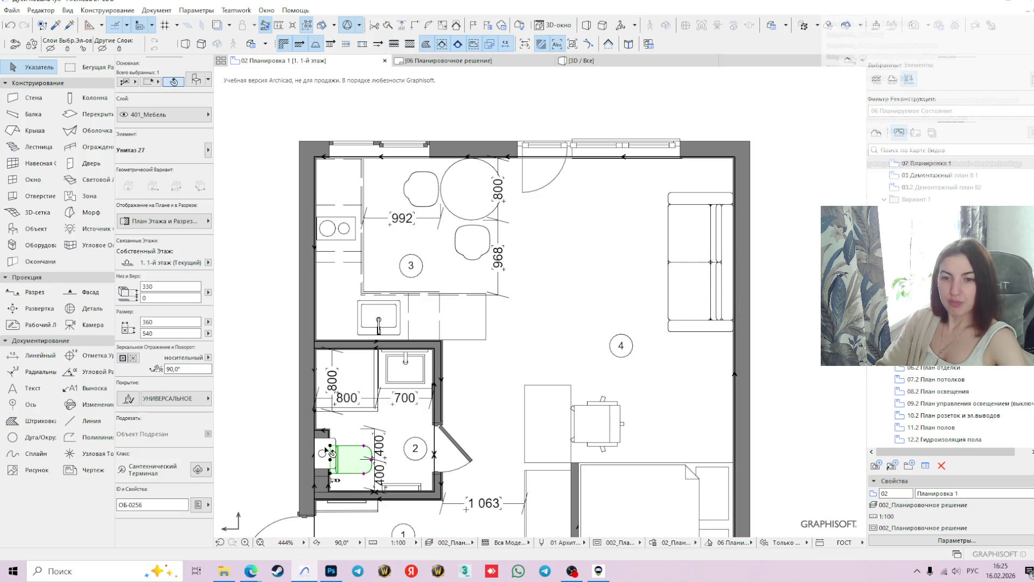
text(3)
key(Return)
key(Escape)
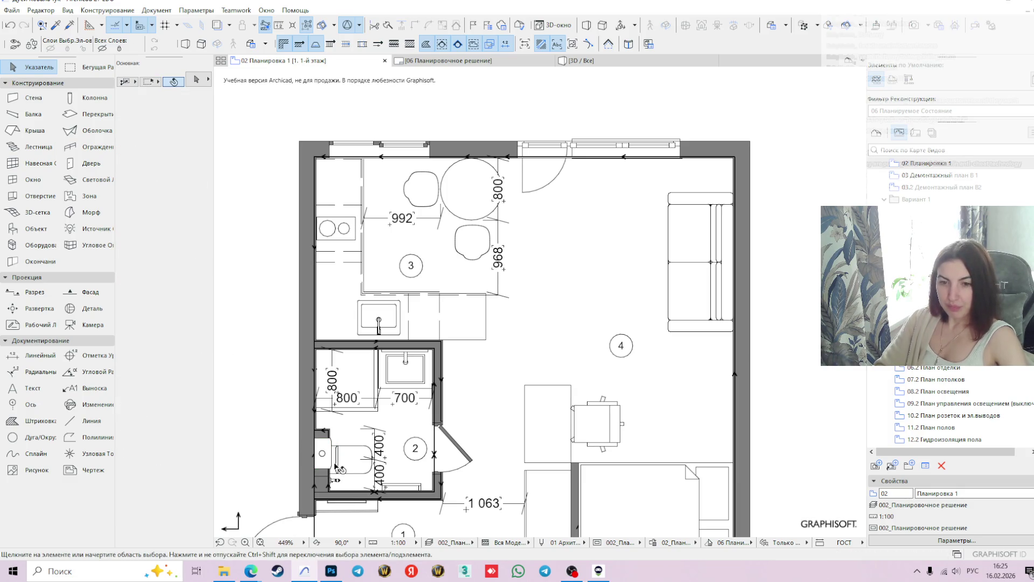
scroll(335, 467, up, 4)
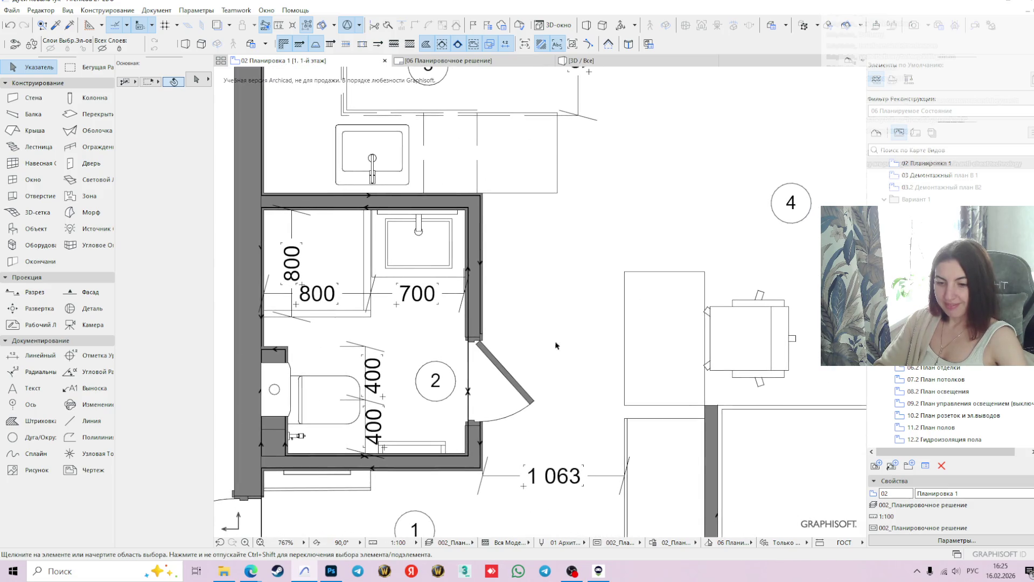
scroll(566, 340, down, 5)
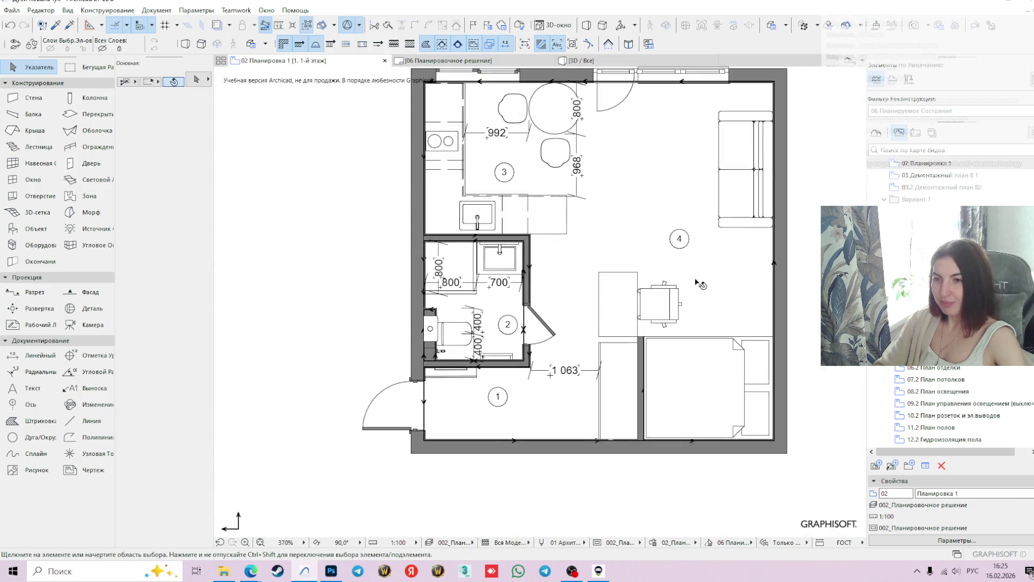
middle_drag(697, 281, 685, 354)
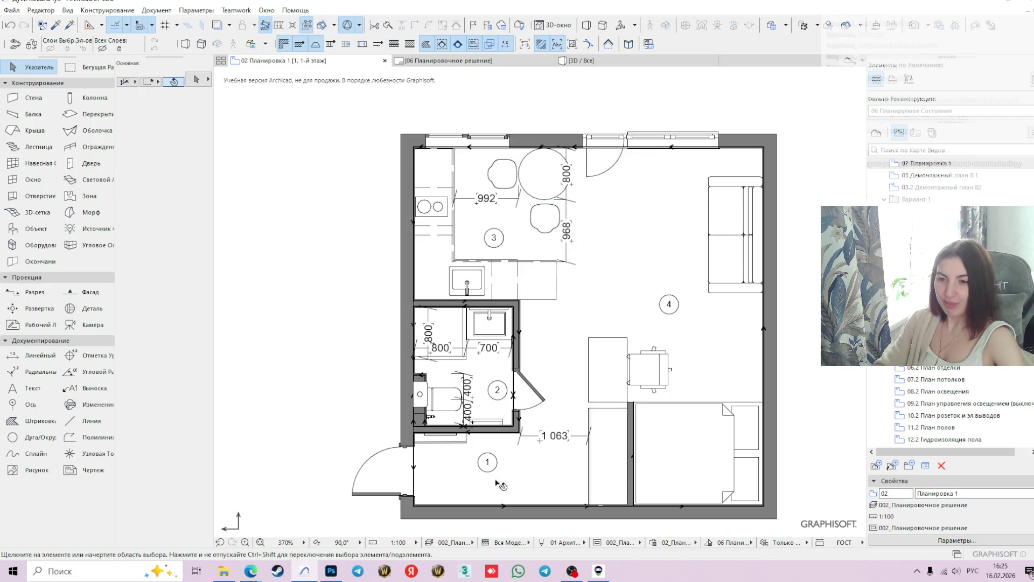
key(XF86AudioLowerVolume)
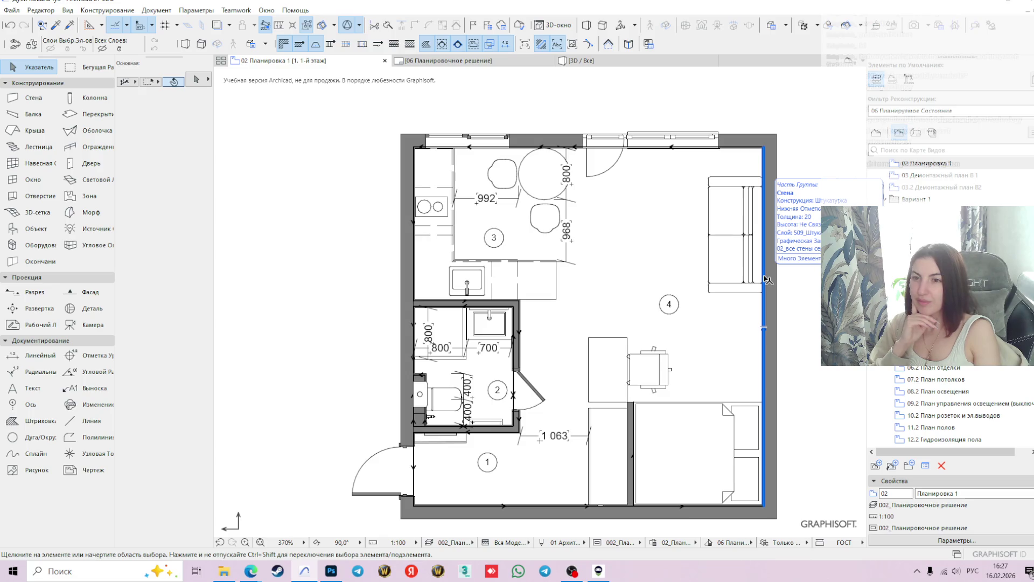
click(537, 281)
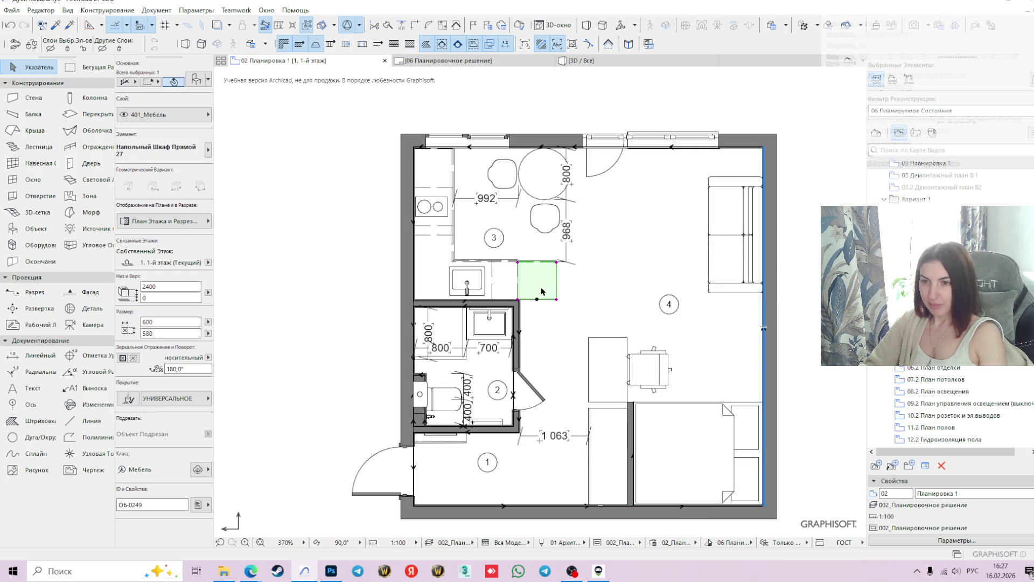
Drag the sofa from room 4's right wall to the empty area left of the plan
click(582, 315)
click(745, 292)
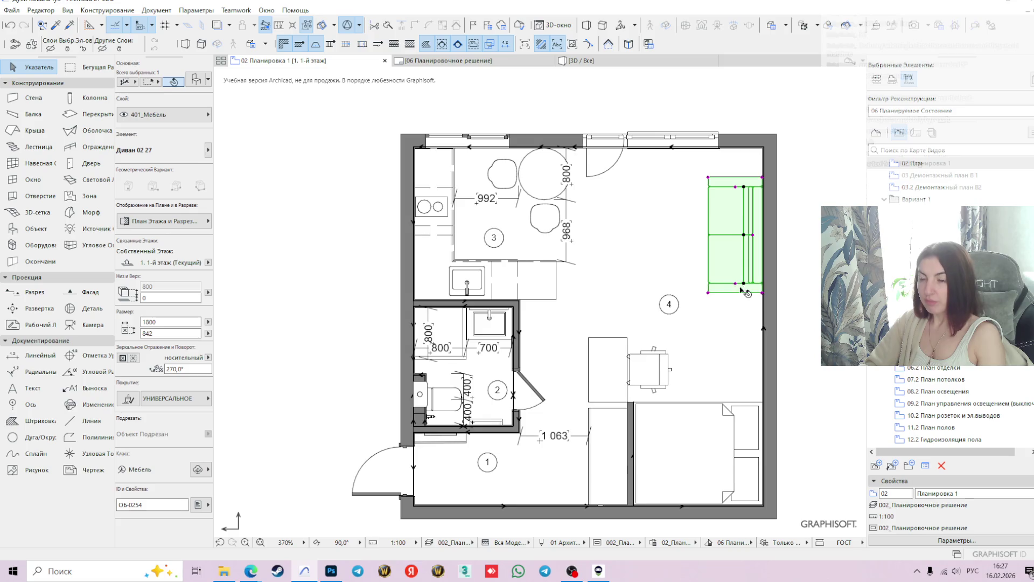
click(744, 283)
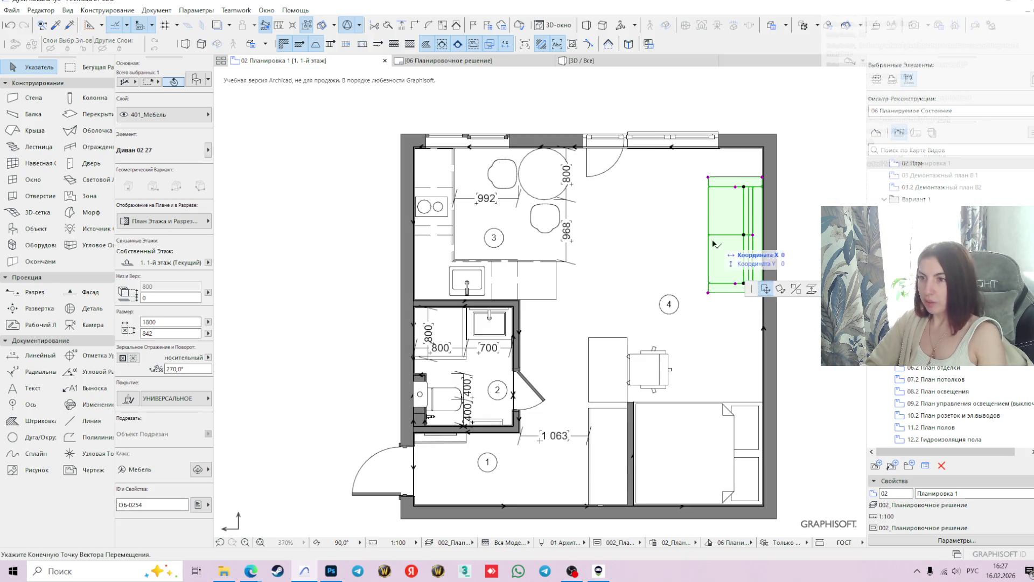
click(308, 298)
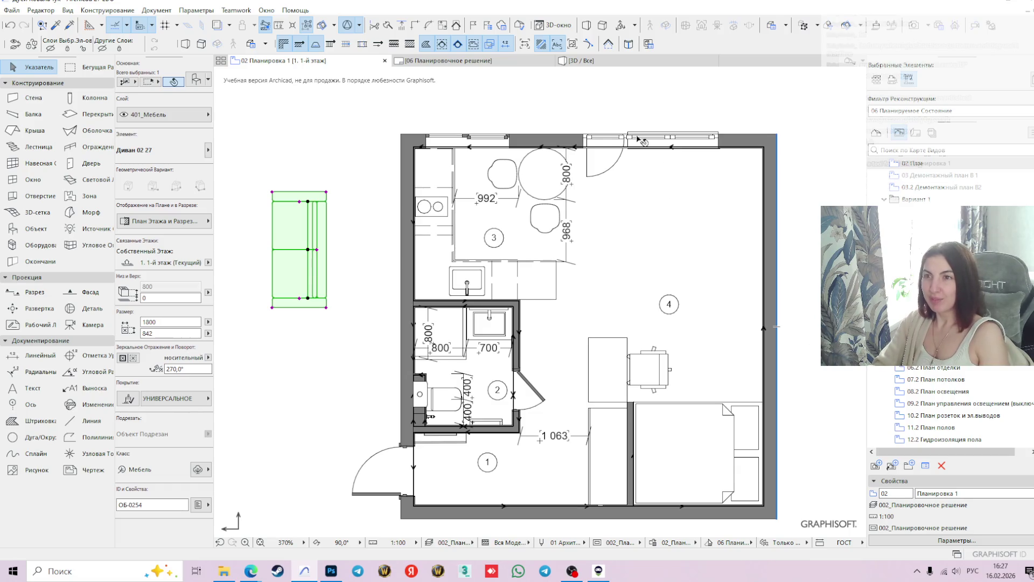
mouse_move(592, 69)
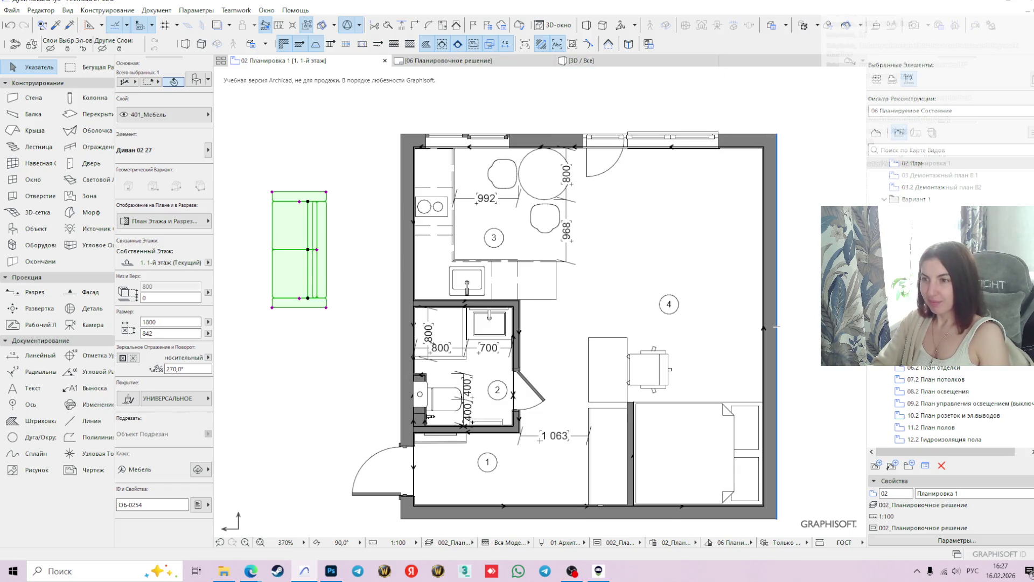
scroll(801, 280, up, 2)
middle_drag(801, 280, 713, 252)
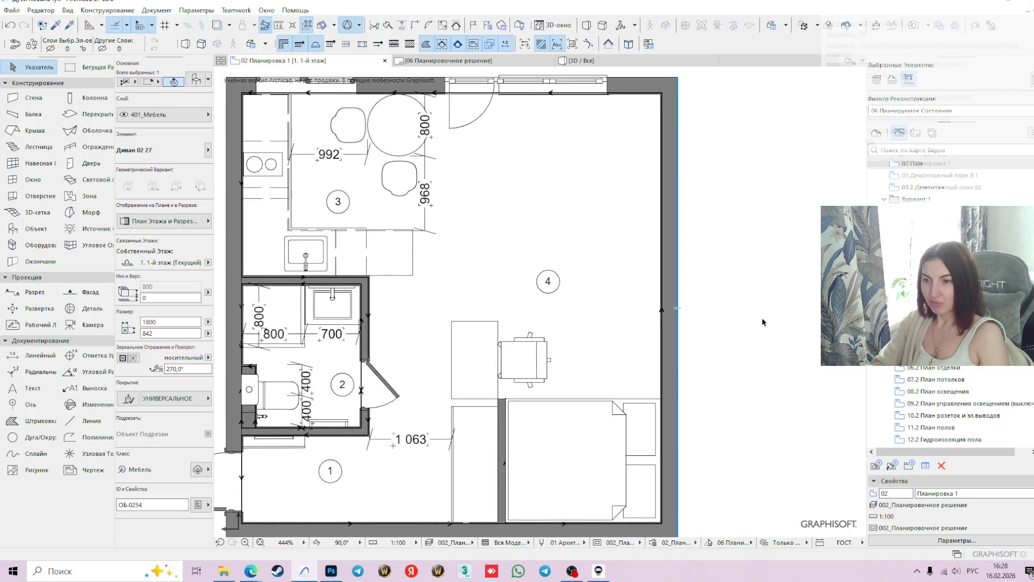
click(487, 362)
shift+click(528, 357)
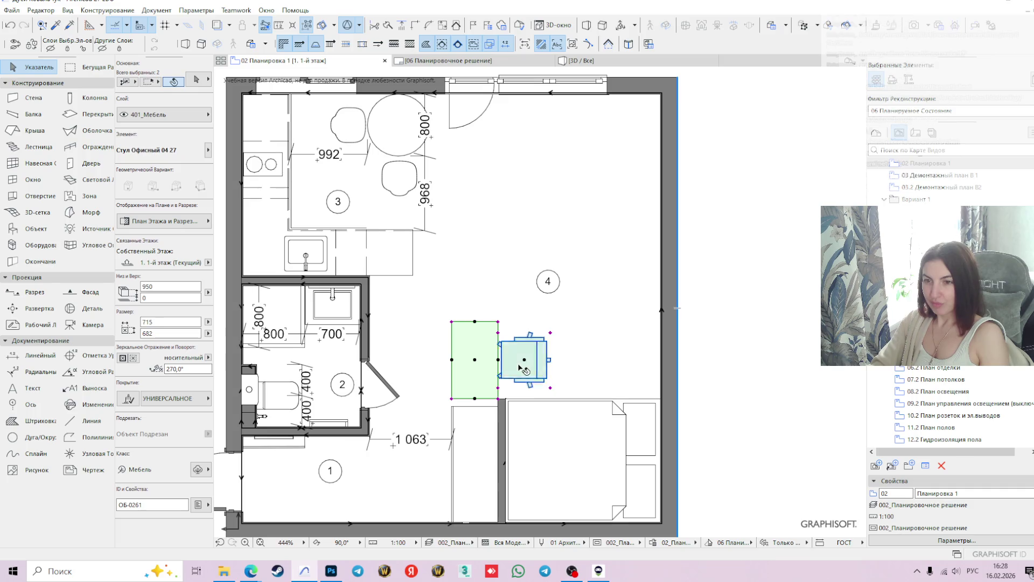
click(754, 353)
click(490, 442)
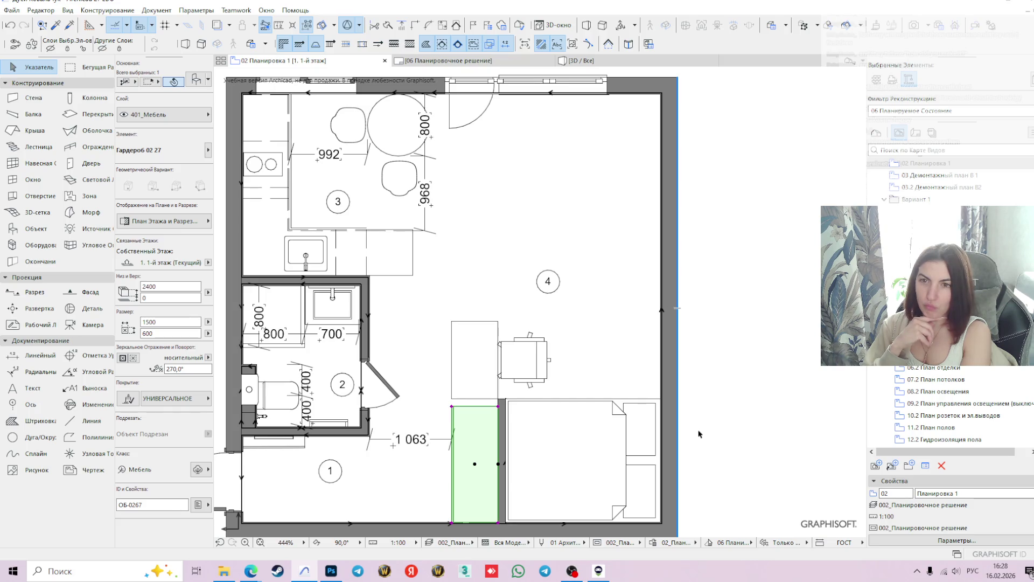
click(764, 351)
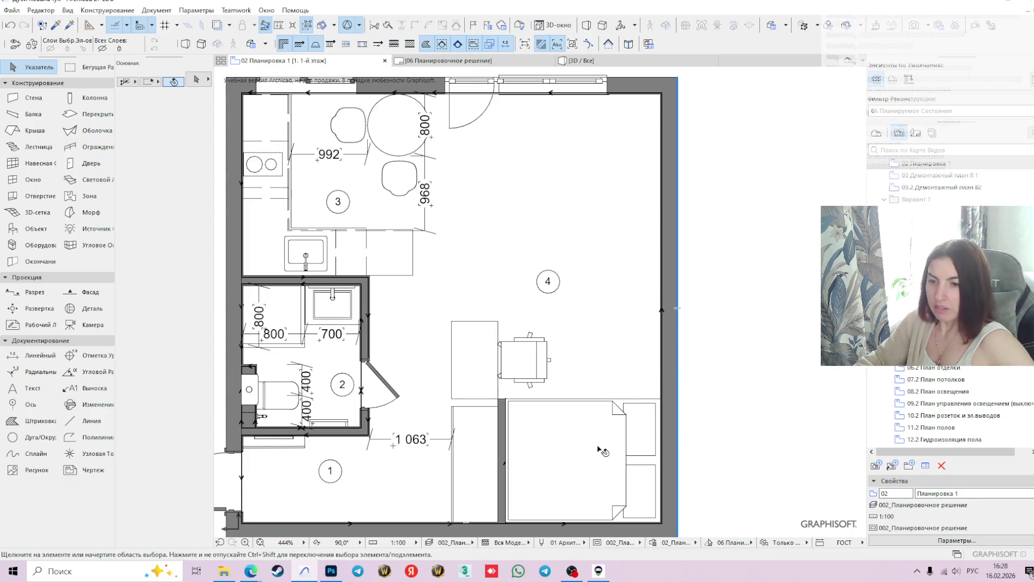
mouse_move(602, 450)
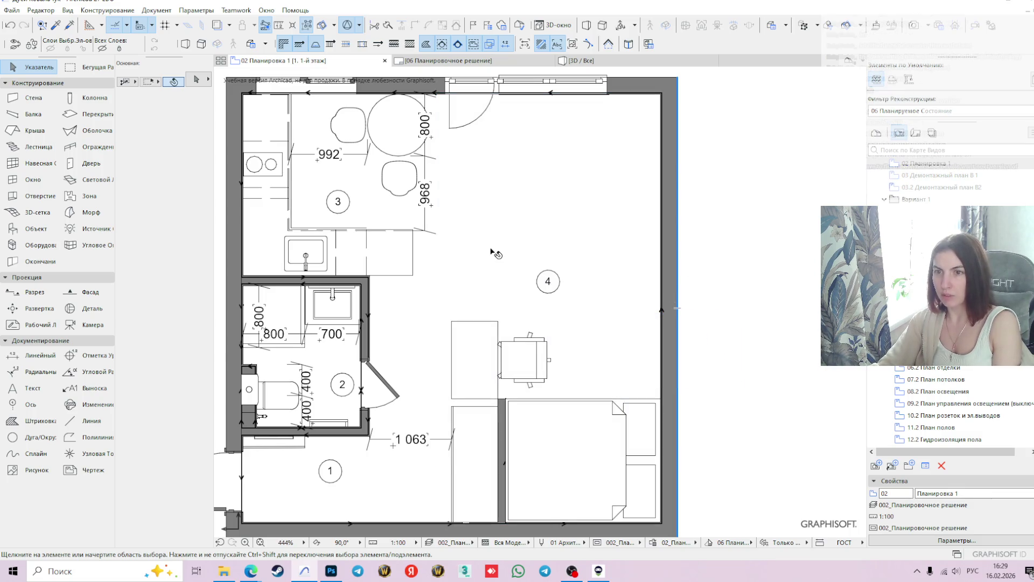
click(546, 281)
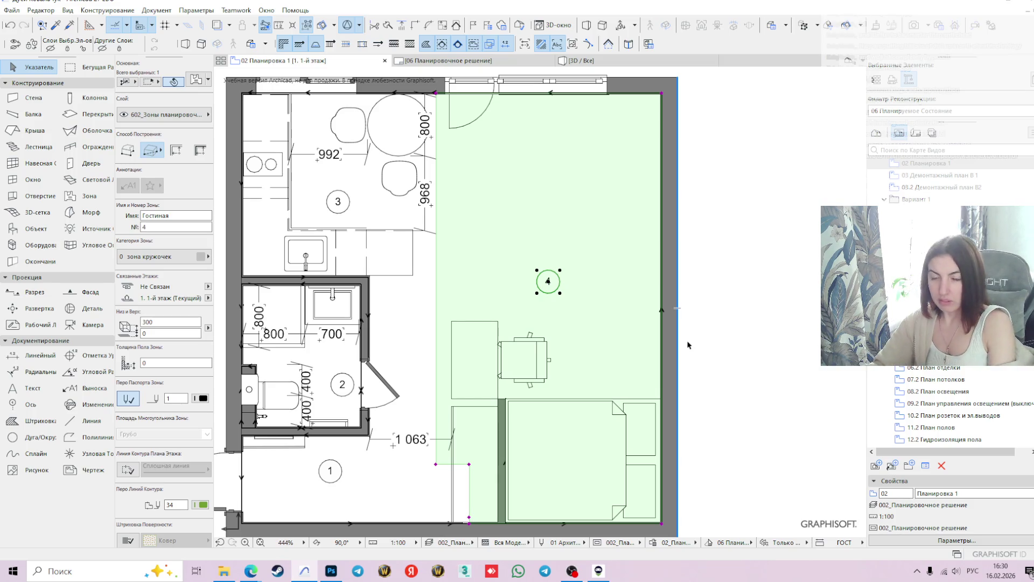
click(751, 224)
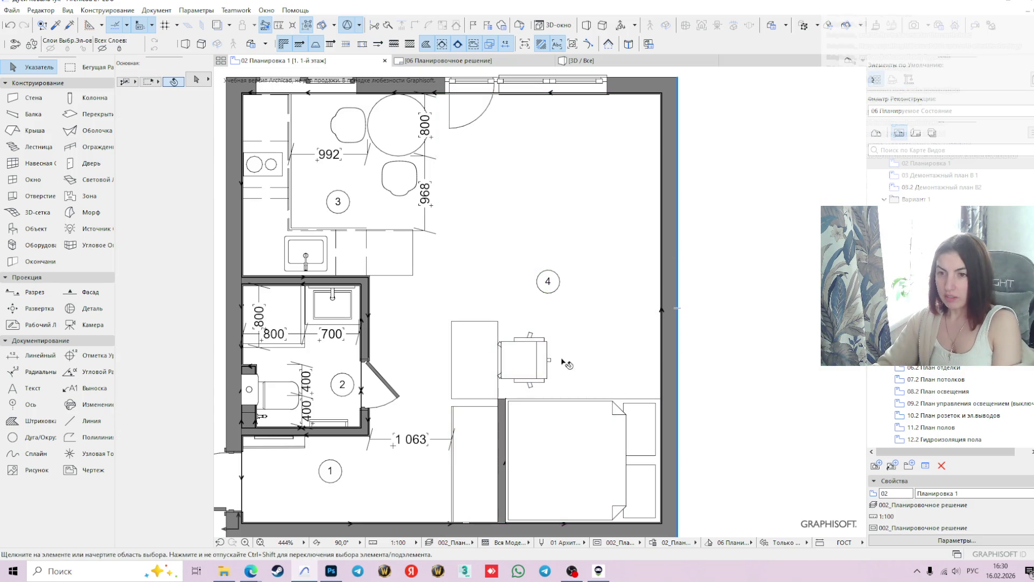
scroll(731, 237, down, 1)
scroll(731, 237, down, 1)
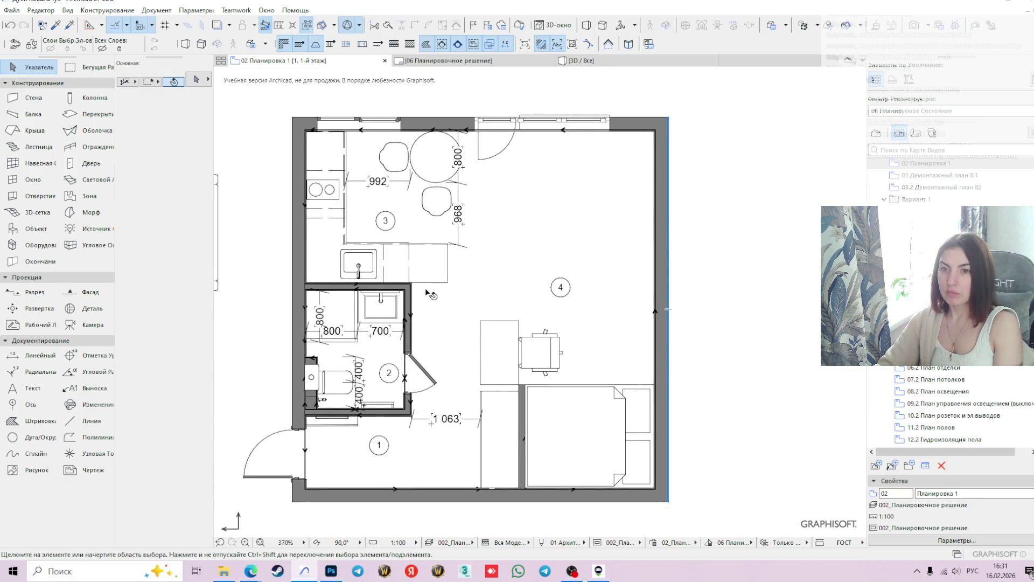
click(511, 369)
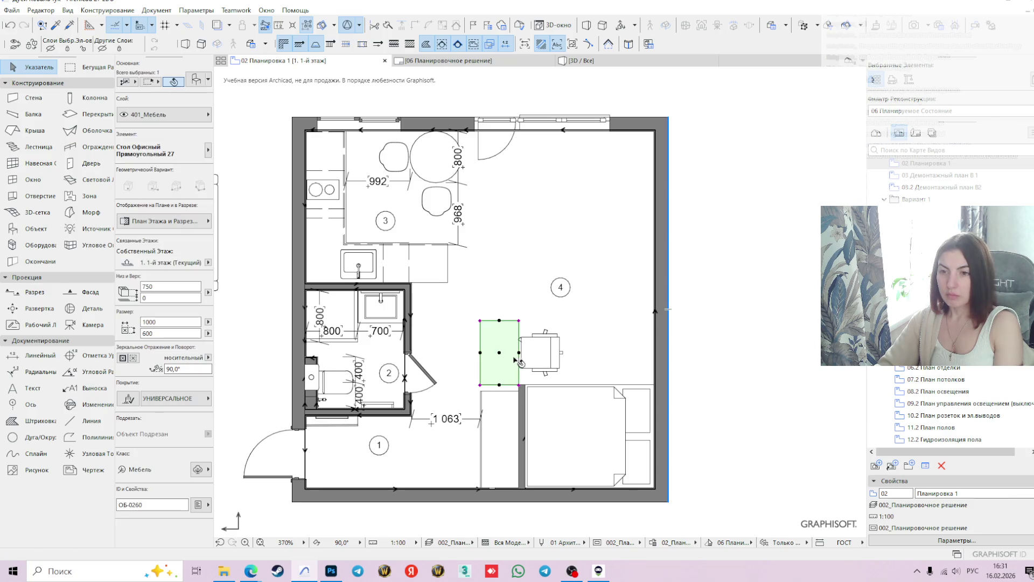
Rotate the selected desk and chair 180° about the desk corner
shift+click(540, 355)
click(480, 320)
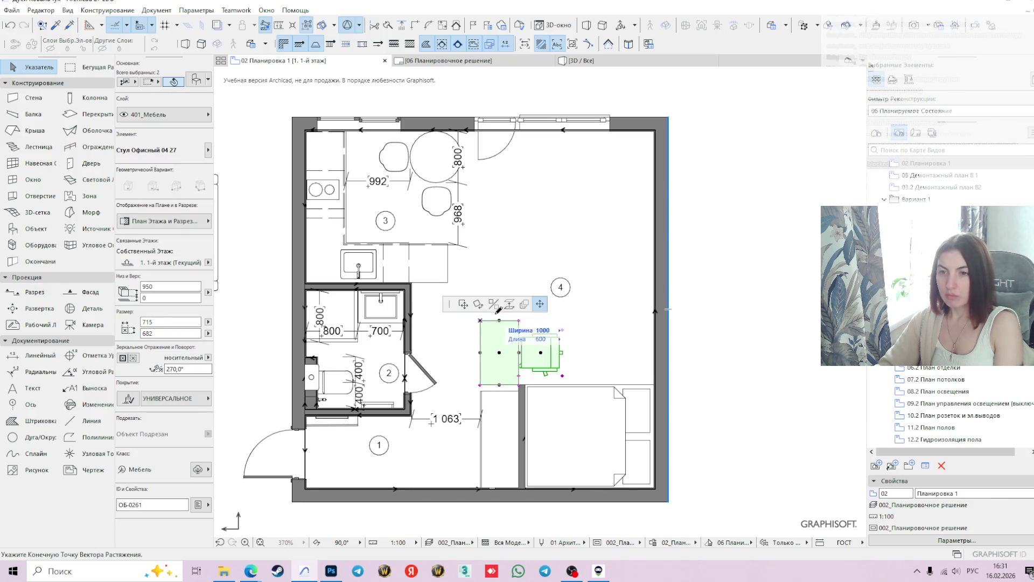
click(481, 305)
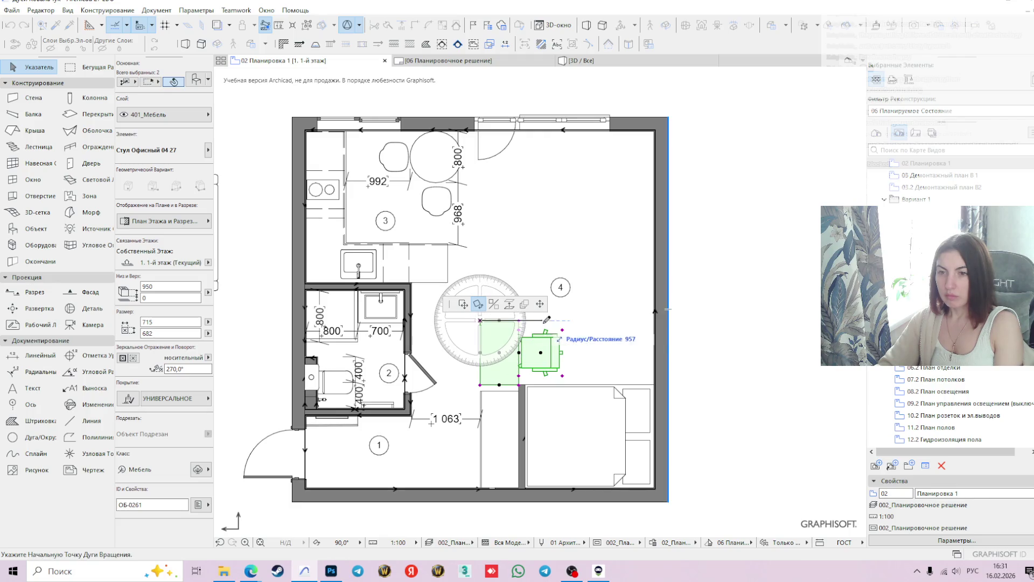
click(562, 320)
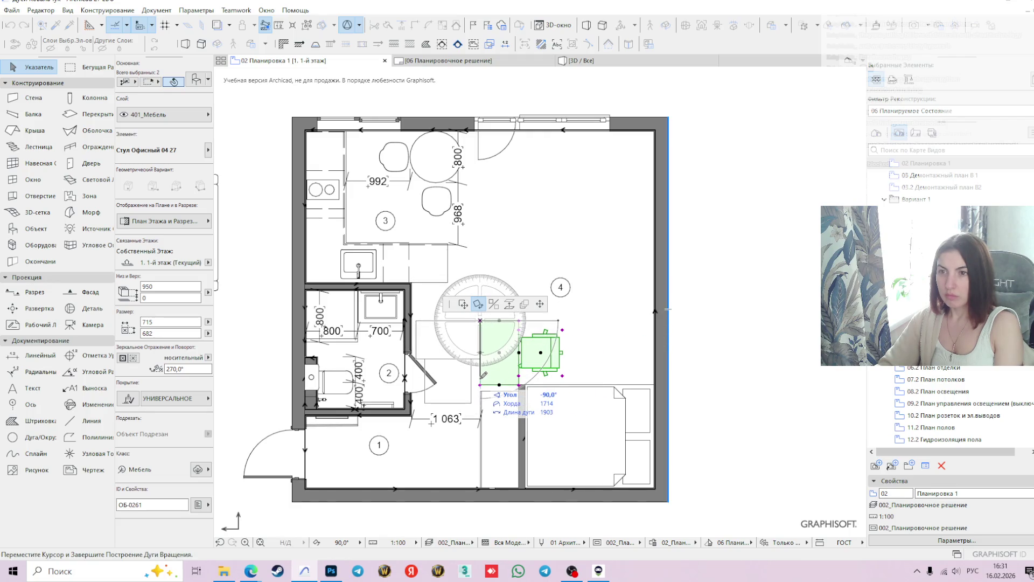
click(429, 316)
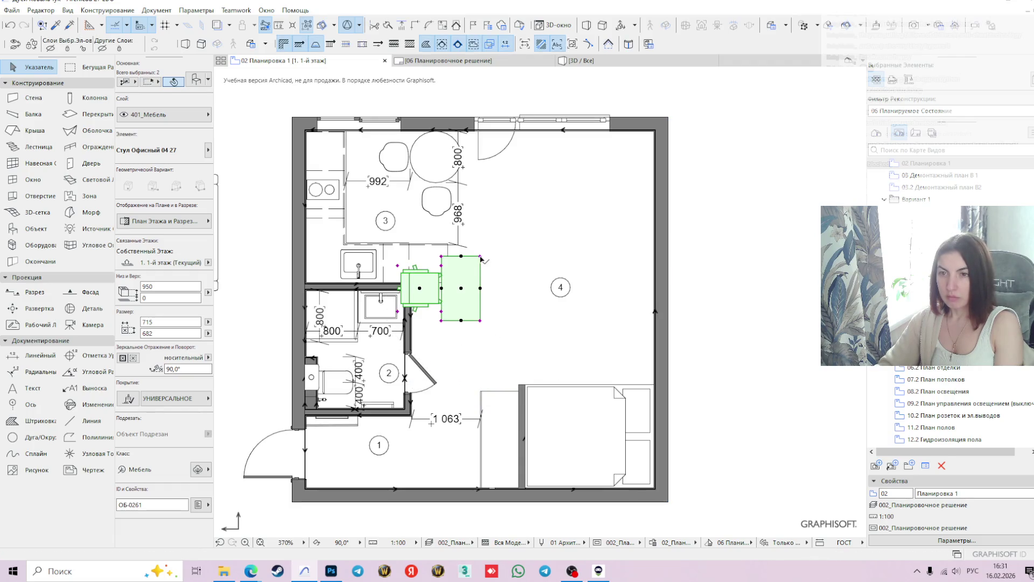
Move the desk and chair into room 4's upper-right corner
key(ctrl+e)
click(463, 304)
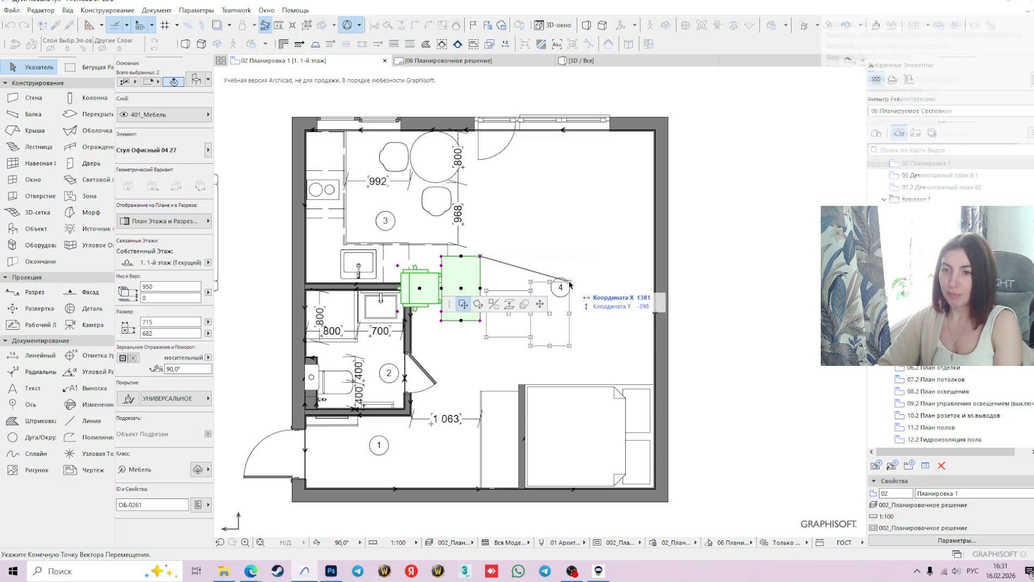
scroll(626, 154, up, 3)
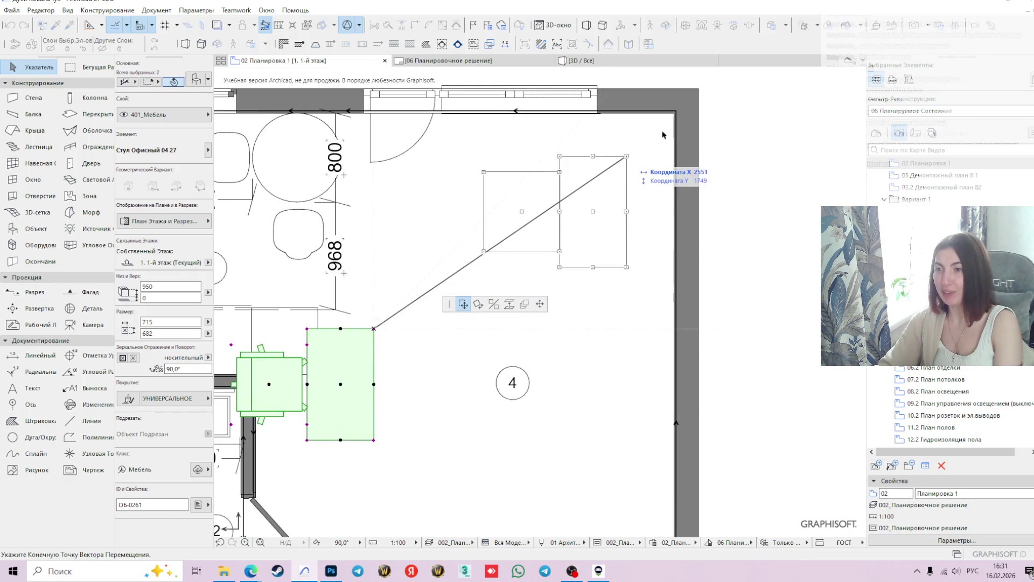
click(670, 120)
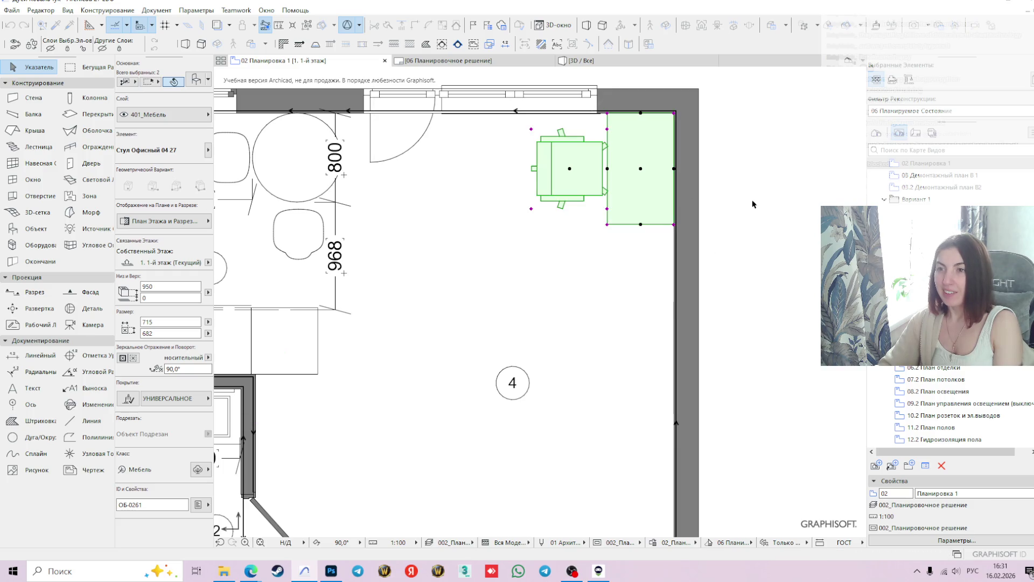
key(Escape)
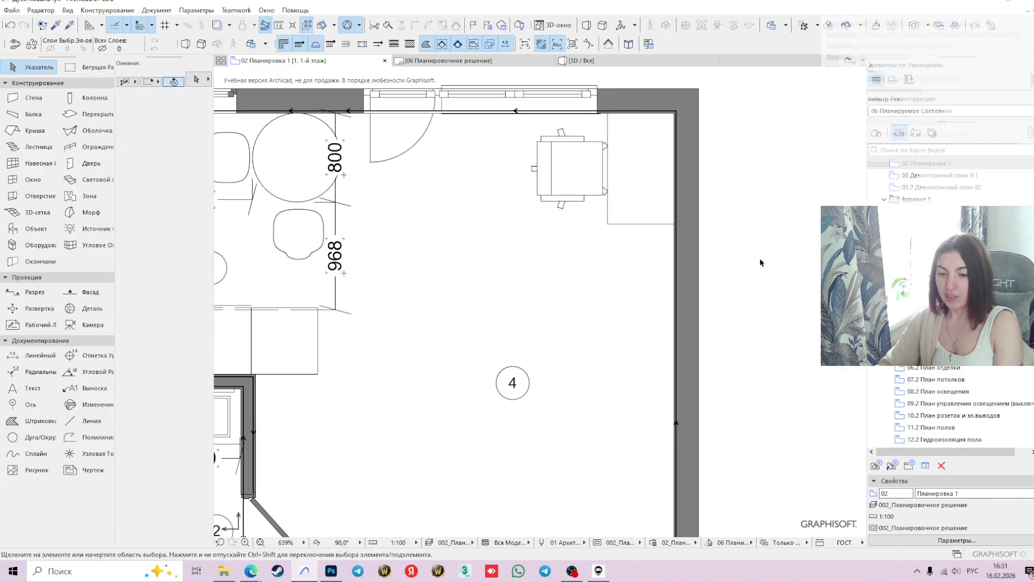
Move the floor cabinet from beside the kitchen down next to the bathroom wall
scroll(707, 259, down, 2)
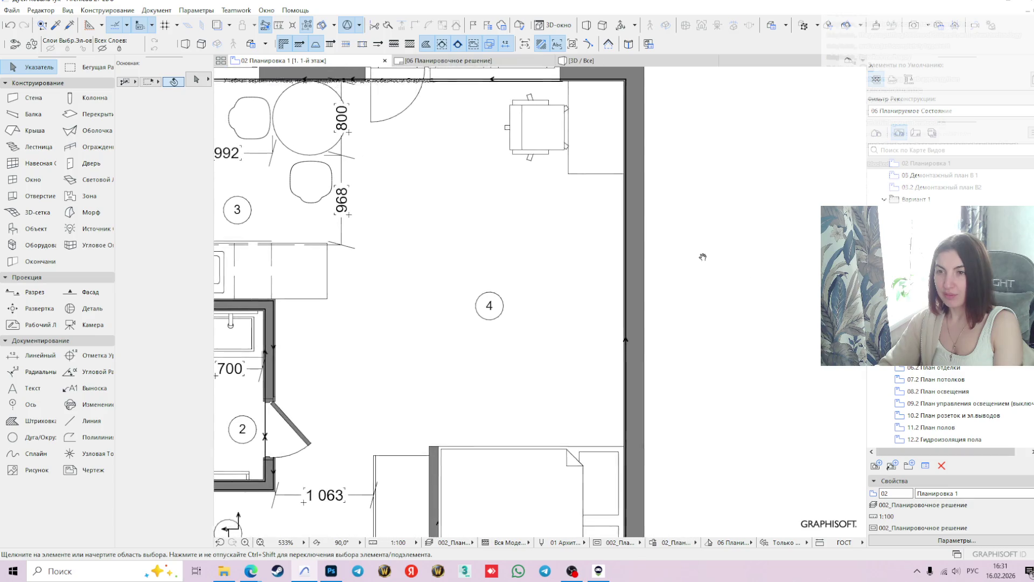
scroll(692, 280, down, 3)
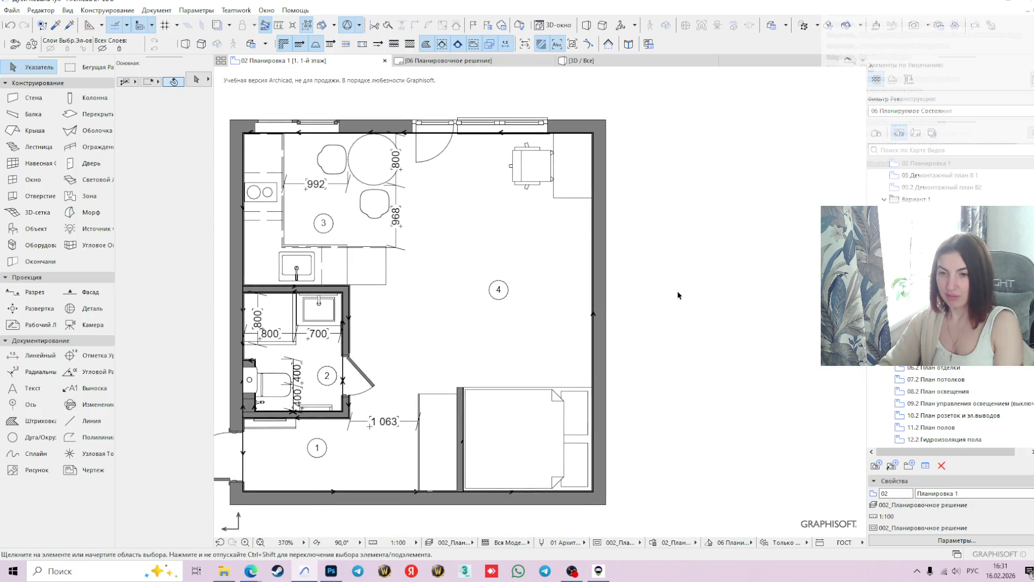
mouse_move(486, 330)
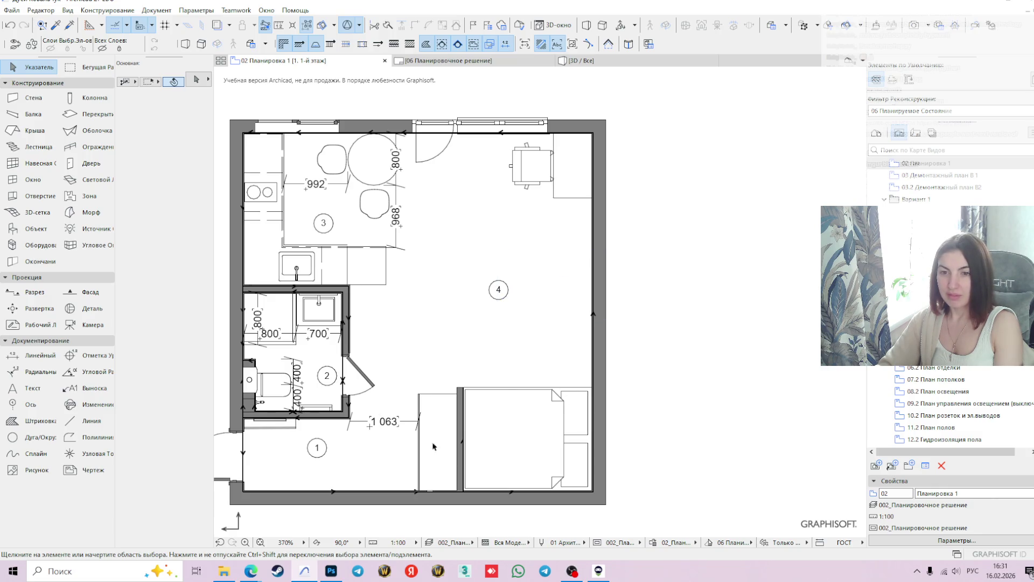
click(384, 284)
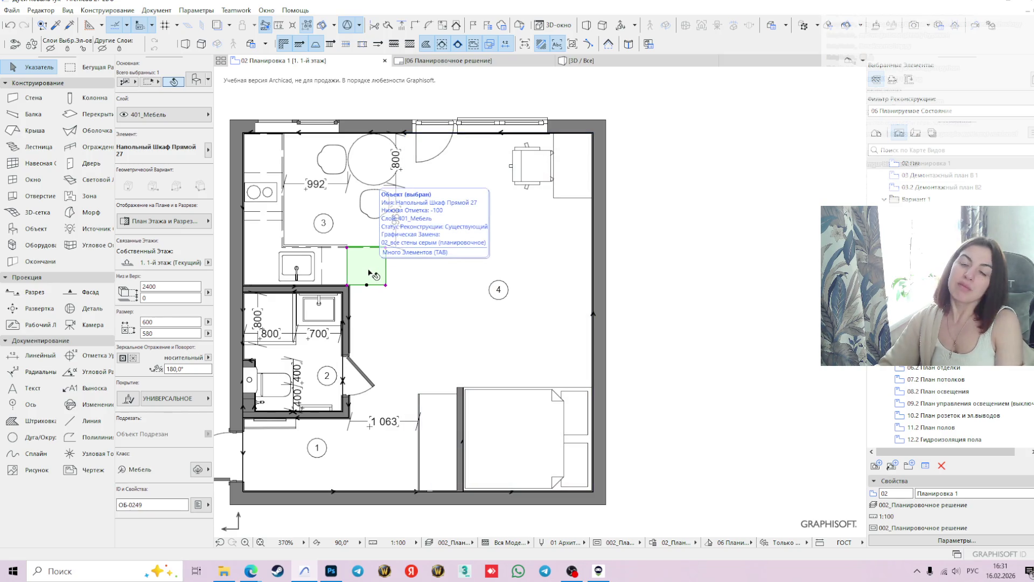
double_click(369, 270)
click(366, 269)
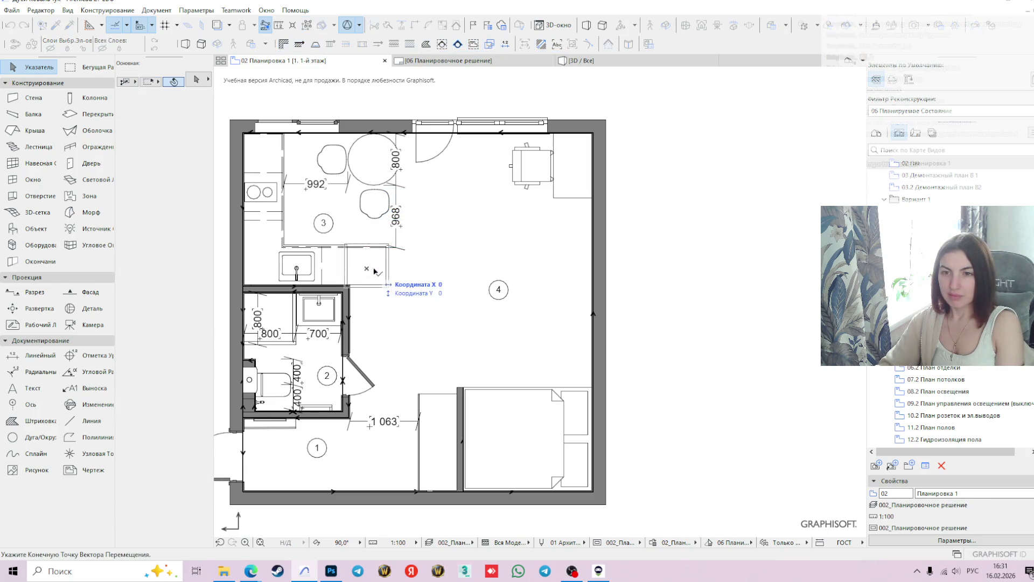
click(377, 326)
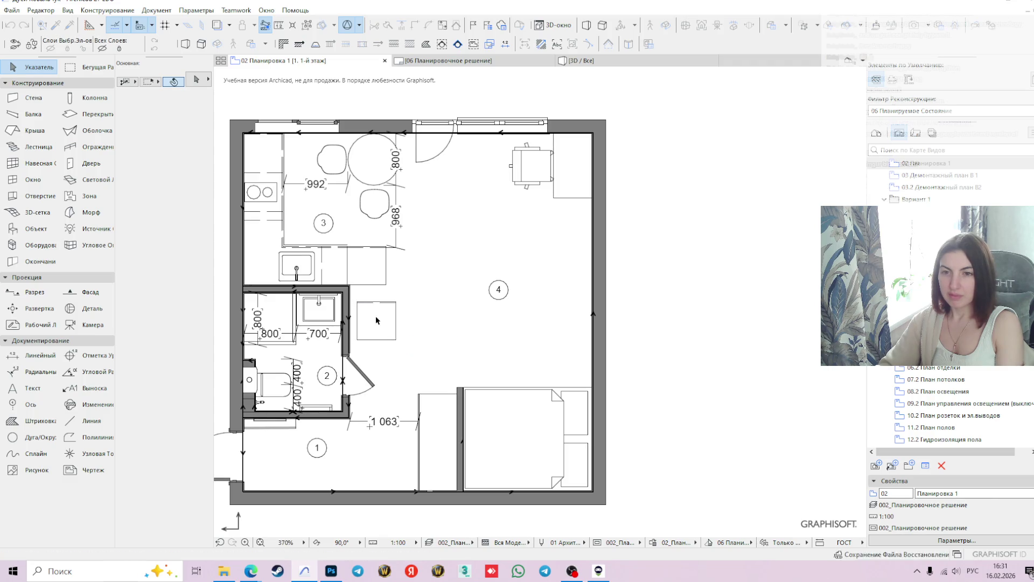
Turn the cabinet 90° about its corner and snap that corner onto the bathroom wall corner
scroll(379, 324, up, 4)
middle_drag(404, 294, 458, 290)
click(393, 304)
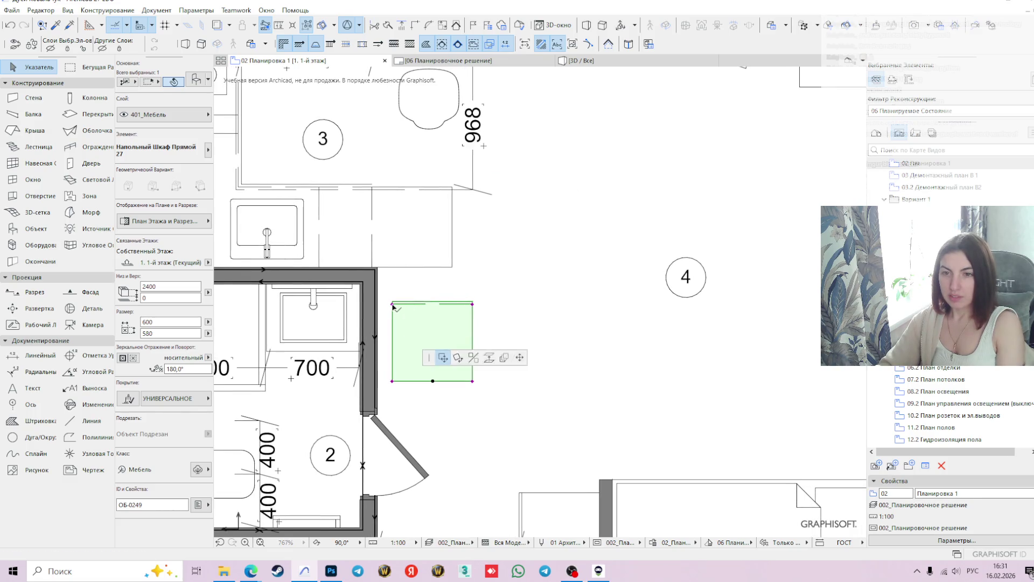
click(477, 304)
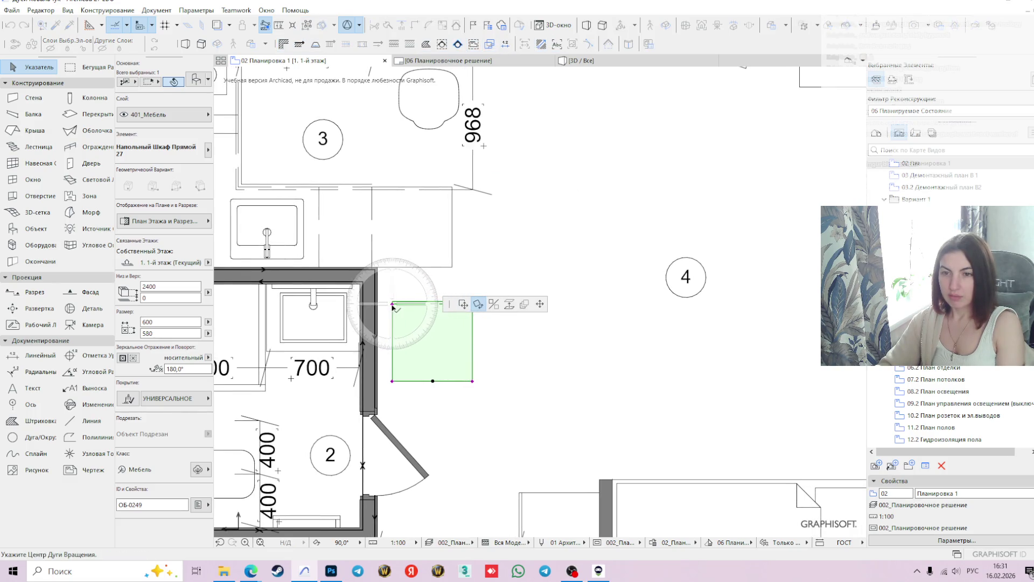
middle_drag(504, 319, 503, 365)
click(531, 348)
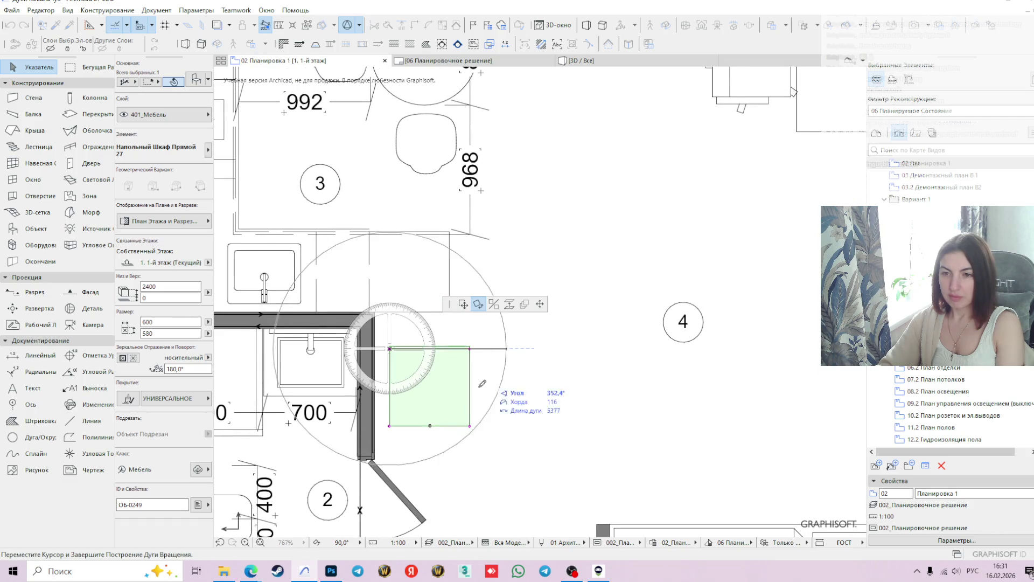
click(391, 417)
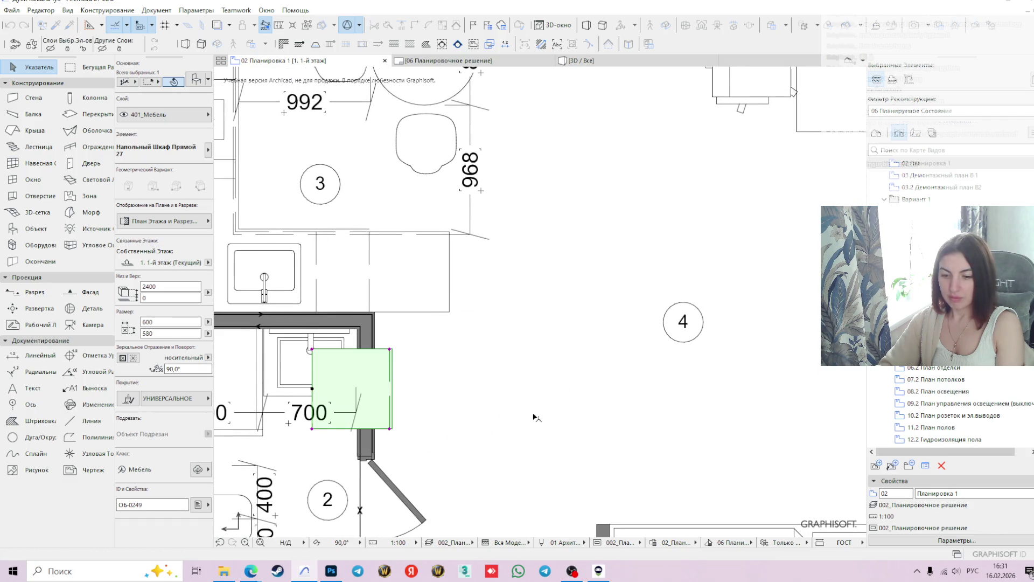
click(311, 351)
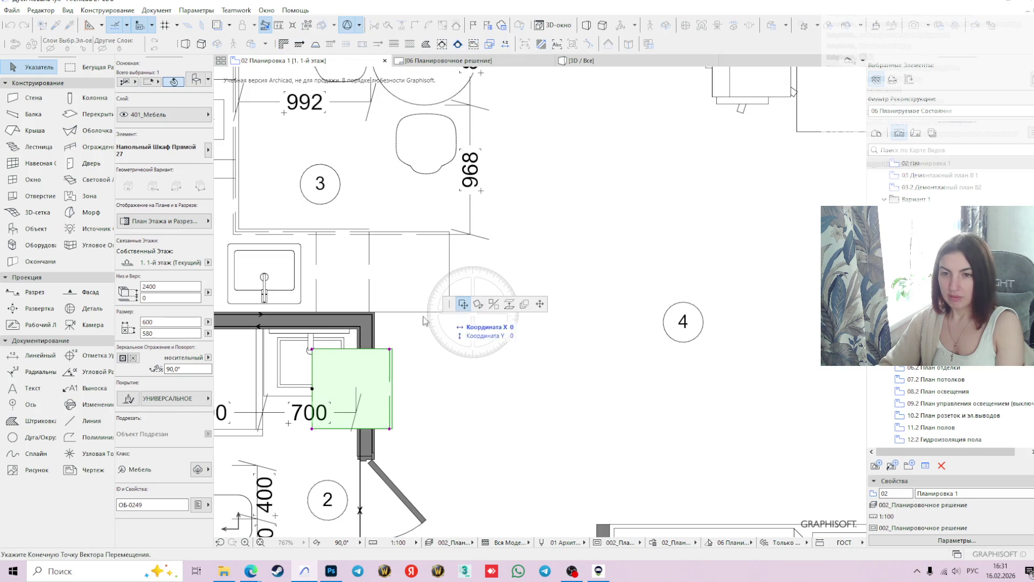
click(375, 317)
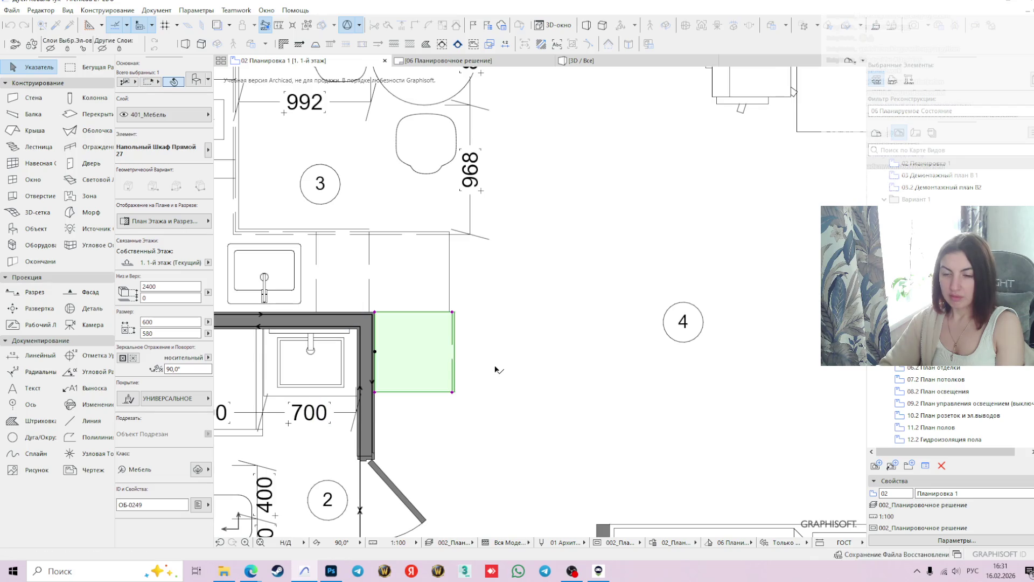
scroll(496, 339, down, 3)
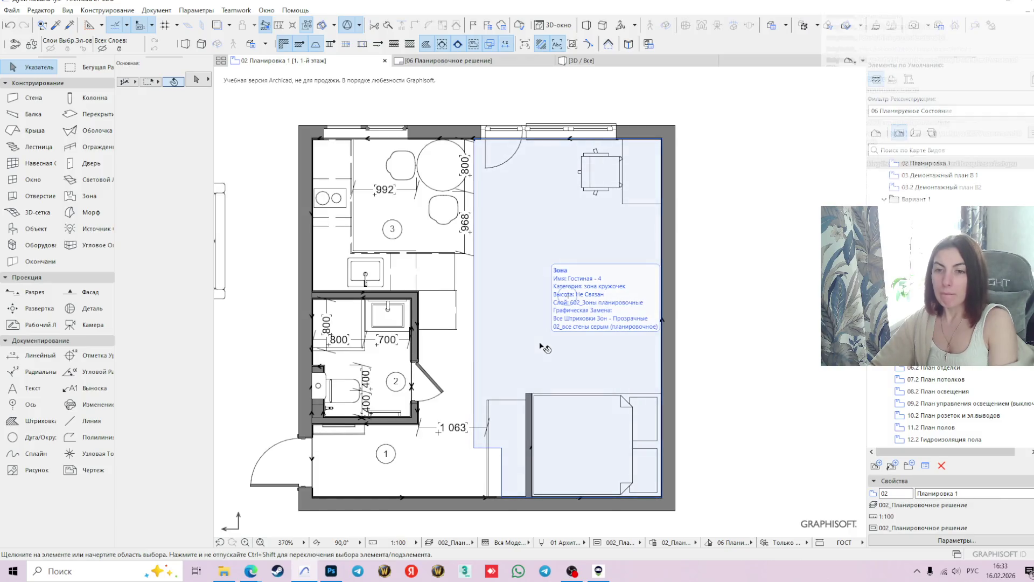
click(759, 307)
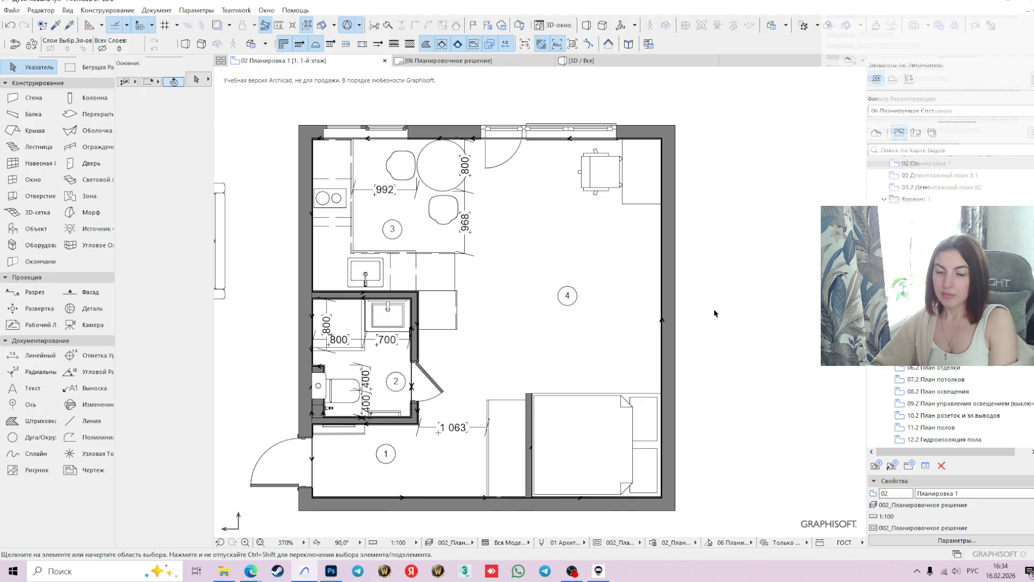
mouse_move(685, 307)
middle_down()
mouse_move(698, 316)
mouse_move(695, 333)
middle_up()
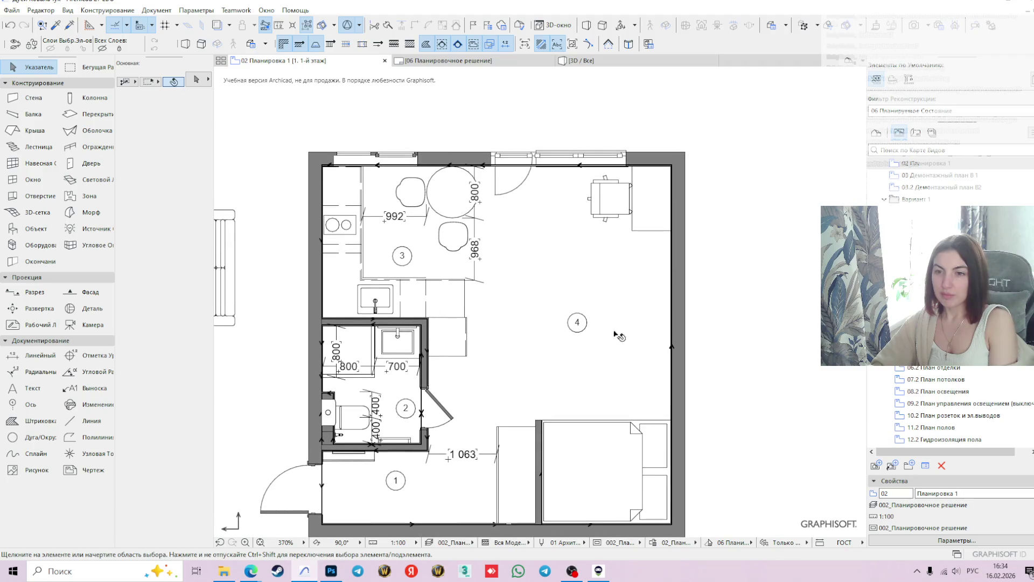
Set the Object tool's layer to 401_Мебель by searching 'мебе' in the layer list
click(451, 308)
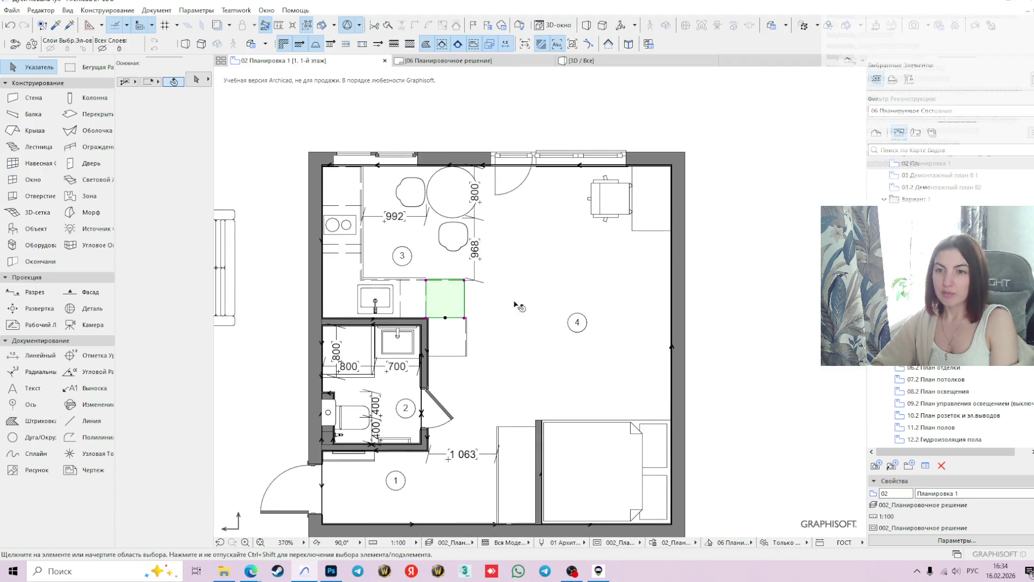
click(36, 229)
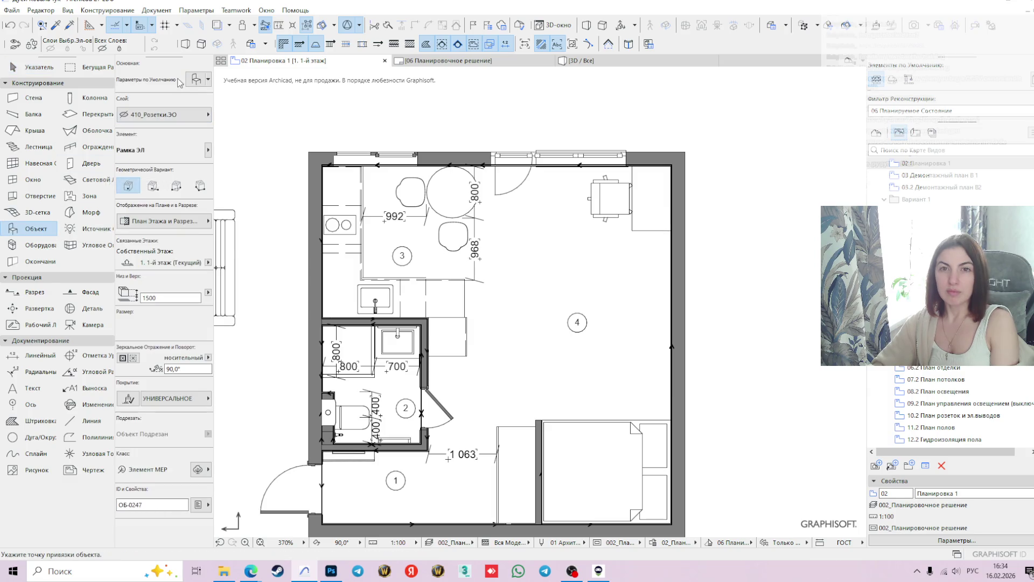
click(178, 114)
text(мебе)
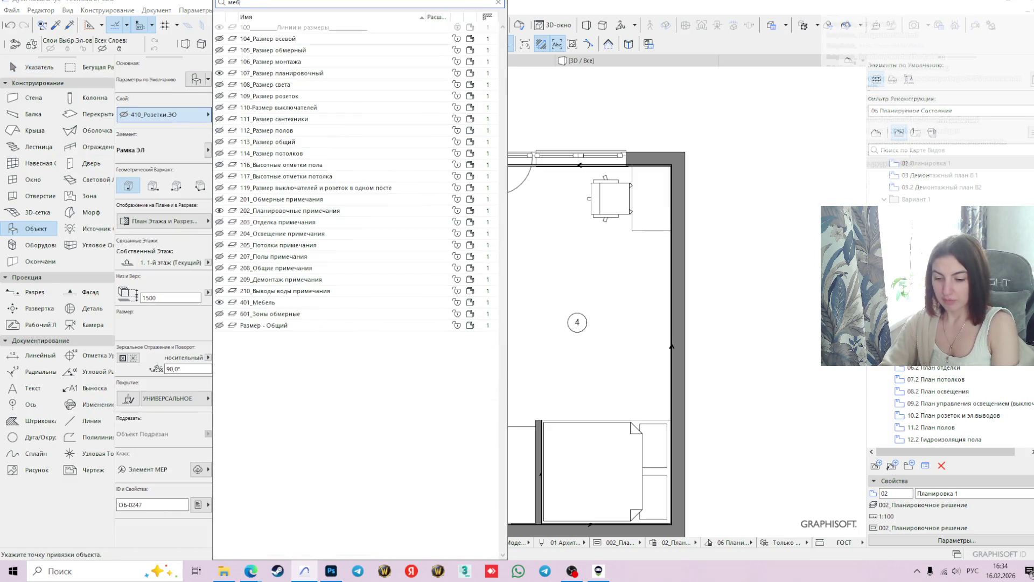
key(Return)
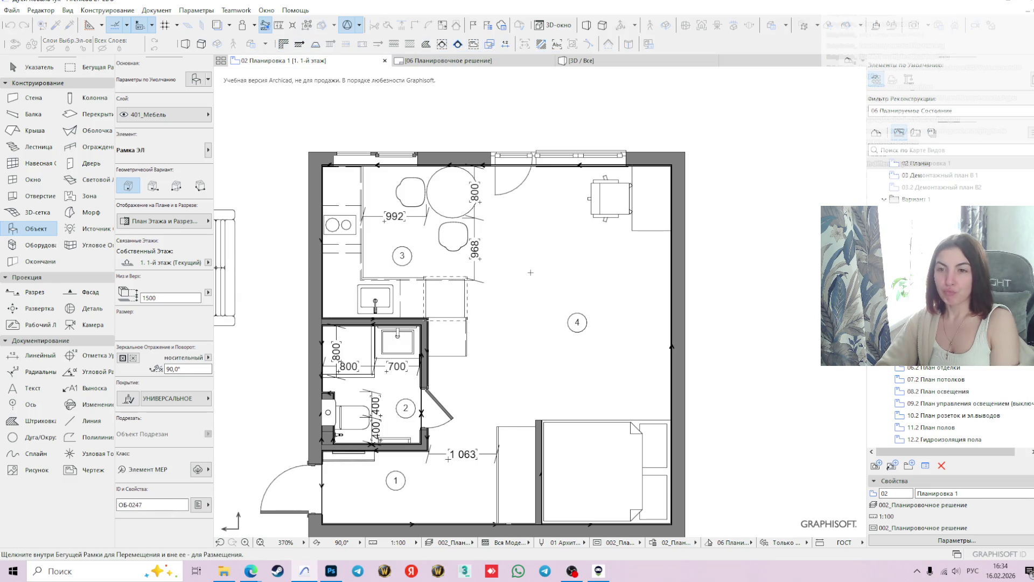
click(196, 79)
text(ради)
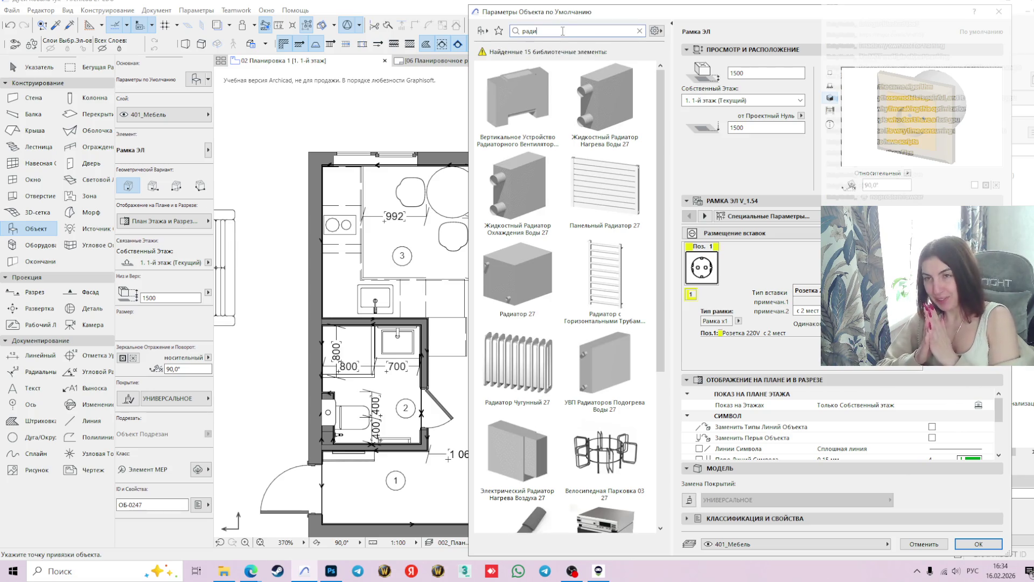
Pick Холодильник 27 from a 'холо' library search and set its base height to 0
click(640, 31)
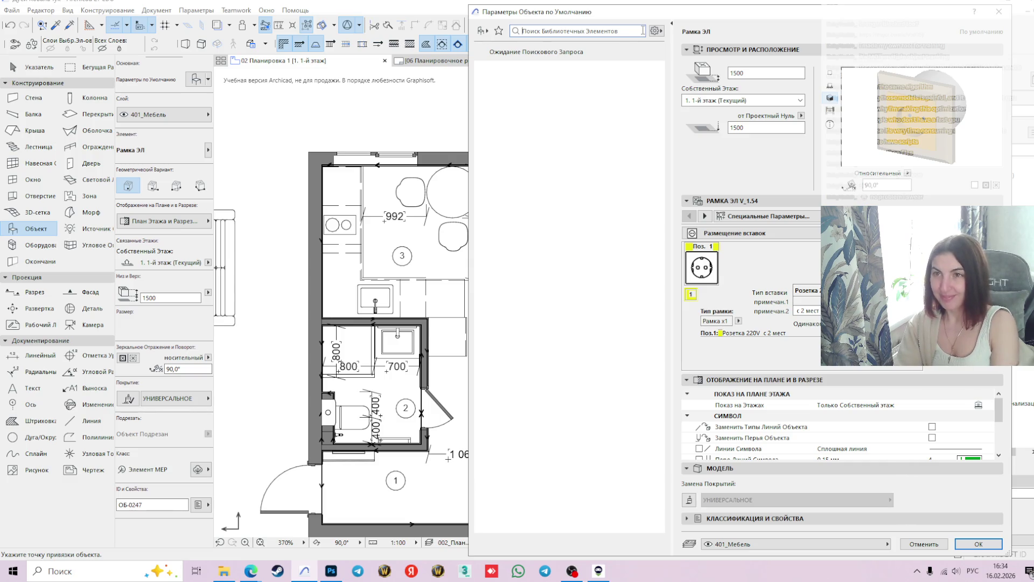
text(х)
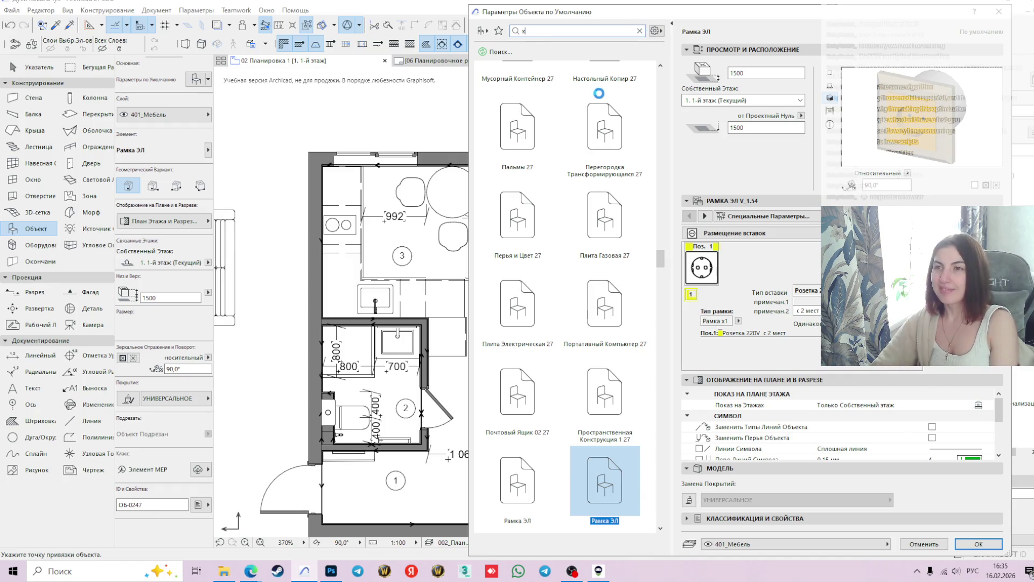
text(оло)
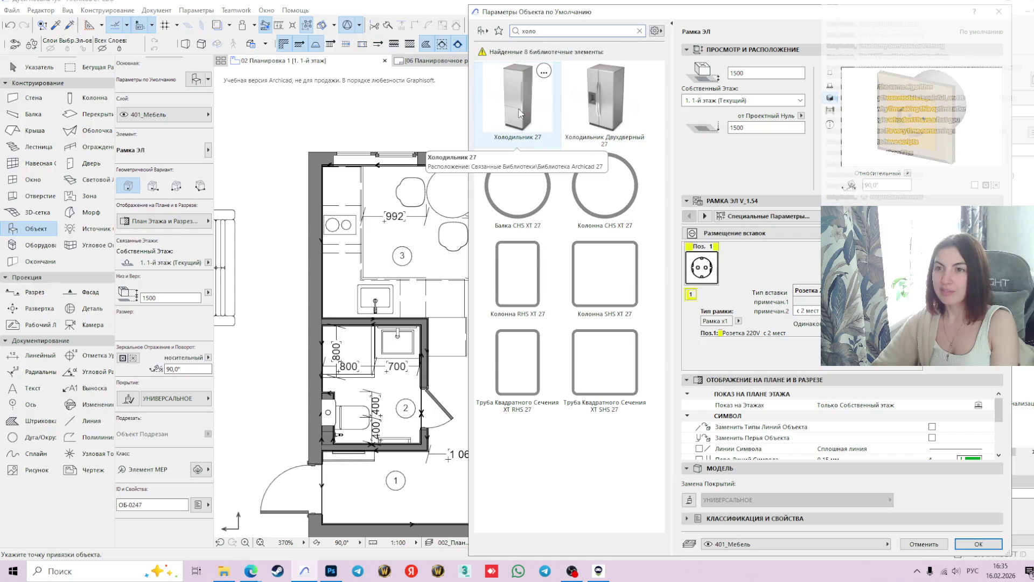
click(520, 113)
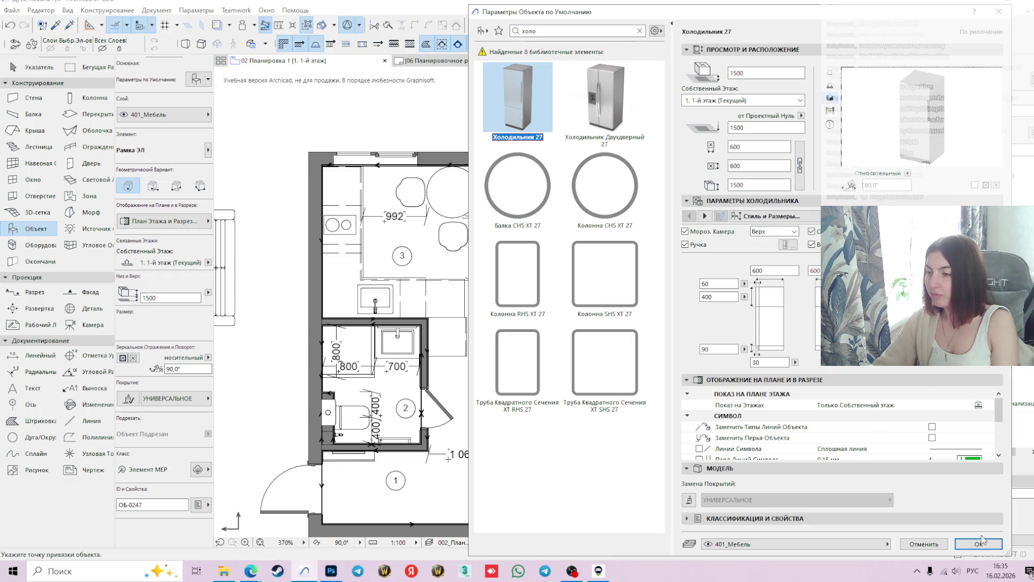
click(755, 73)
text(0)
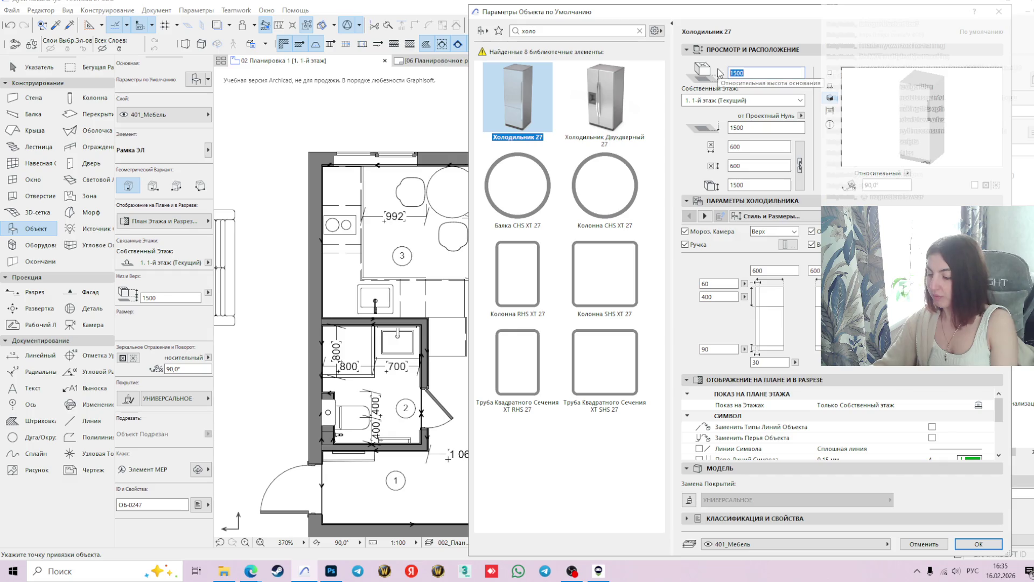
key(Return)
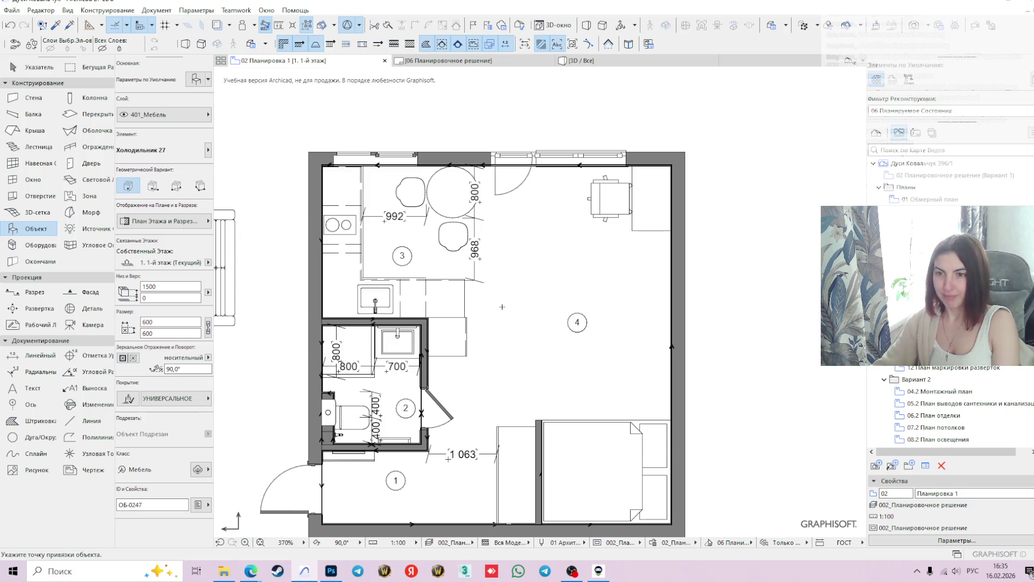
Place the fridge in room 4 and turn it 90° about its corner
click(502, 307)
key(Escape)
click(523, 280)
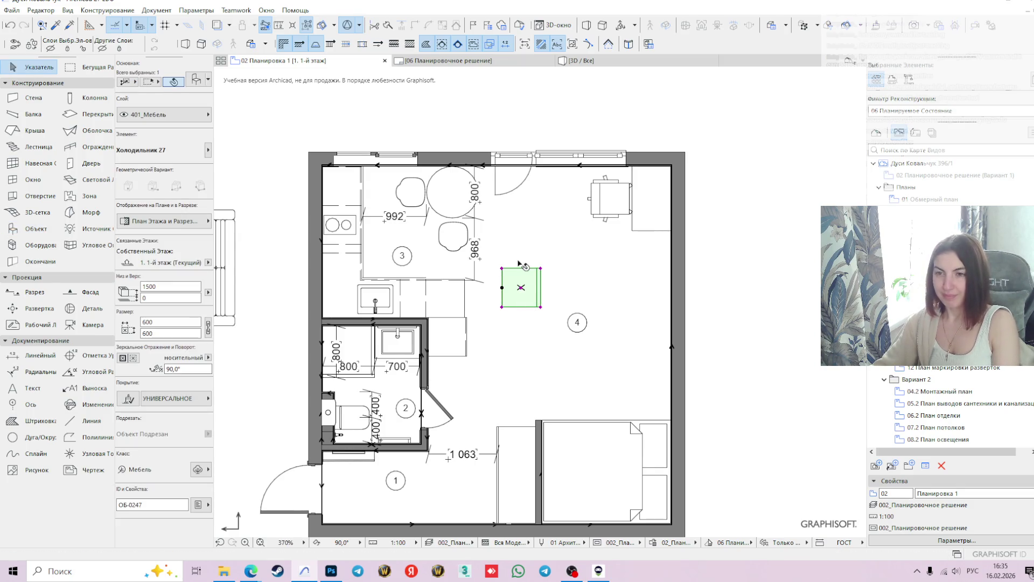
scroll(519, 264, up, 2)
click(490, 275)
click(482, 304)
click(491, 274)
click(491, 361)
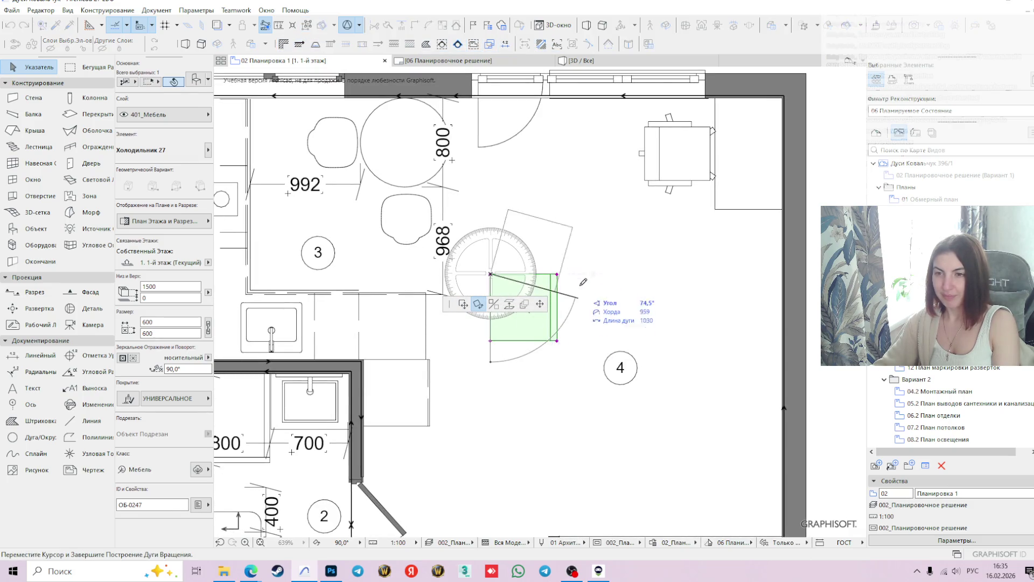
click(522, 273)
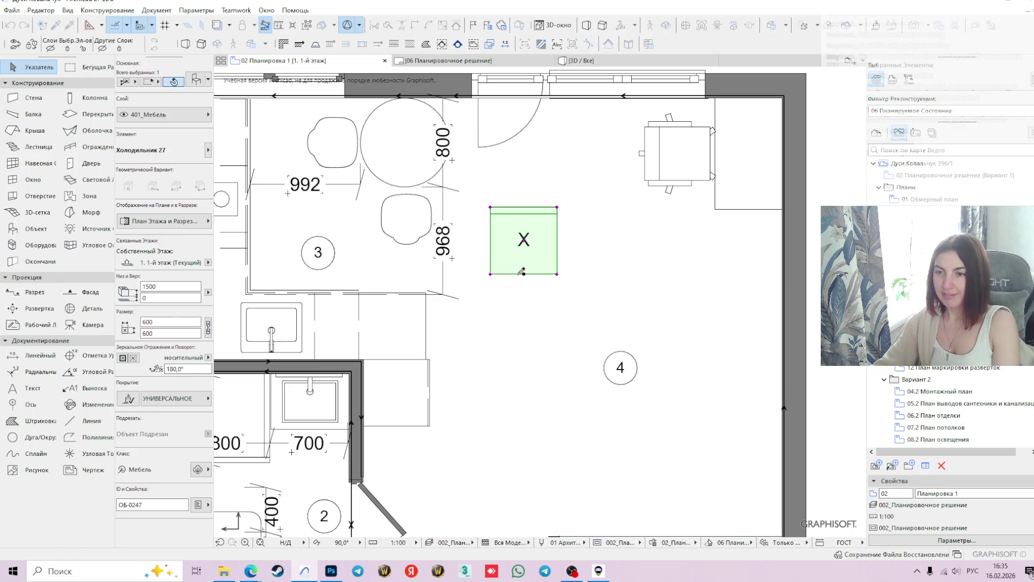
Move the fridge beside the sink against the bathroom wall, above the floor cabinet
click(524, 274)
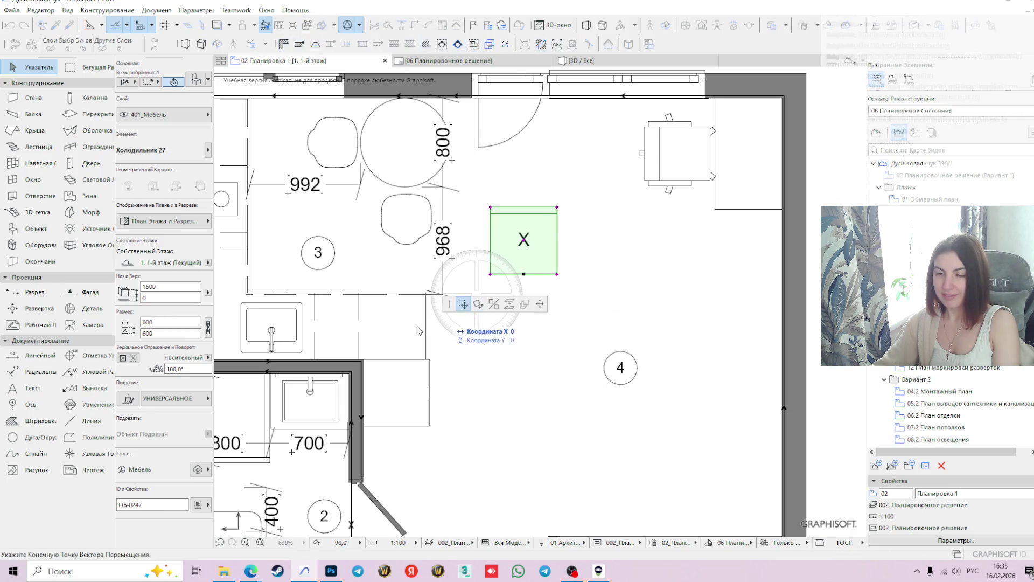
click(393, 359)
scroll(509, 356, down, 2)
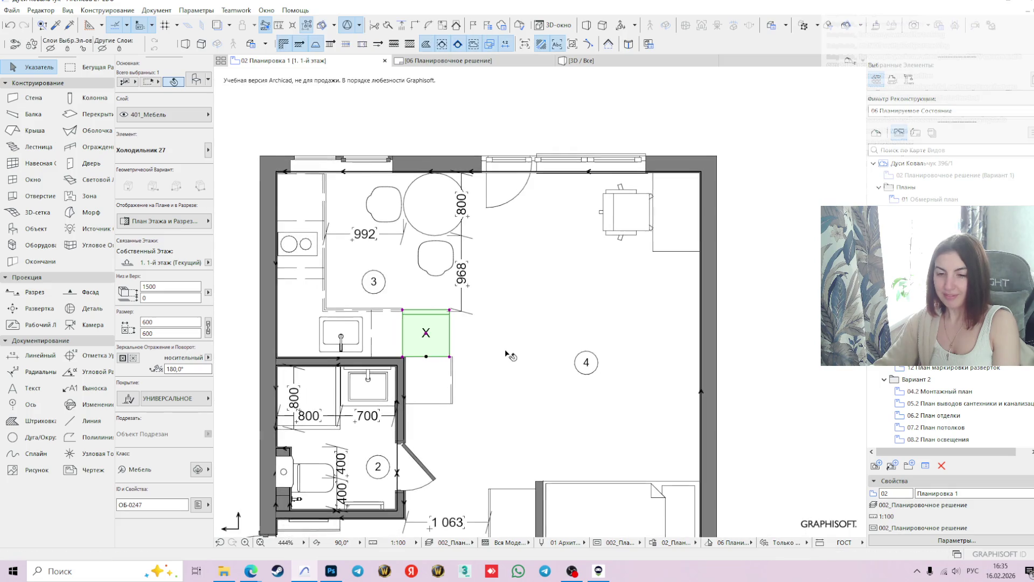
key(Escape)
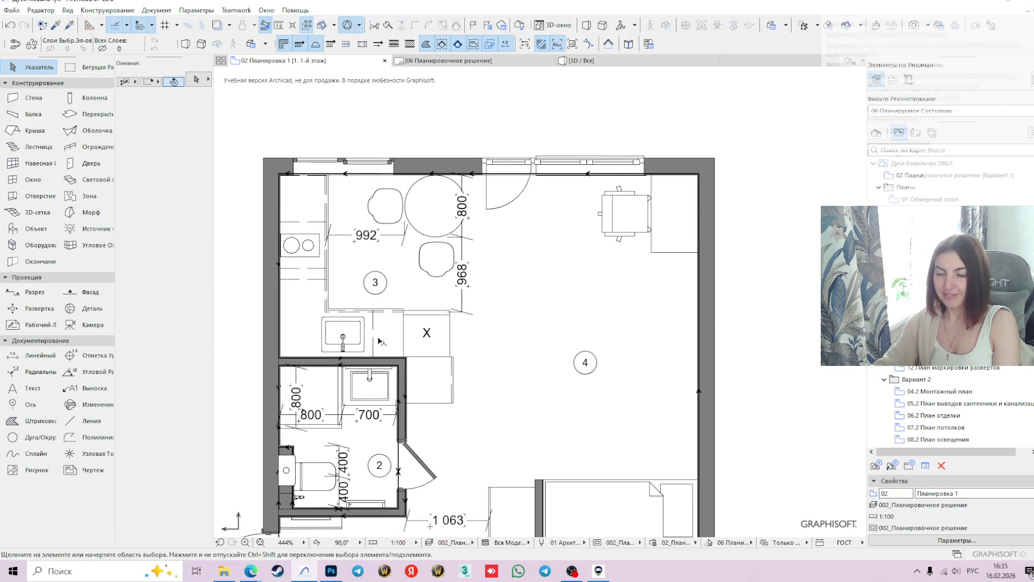
scroll(379, 341, up, 2)
scroll(521, 335, down, 2)
middle_drag(521, 335, 537, 306)
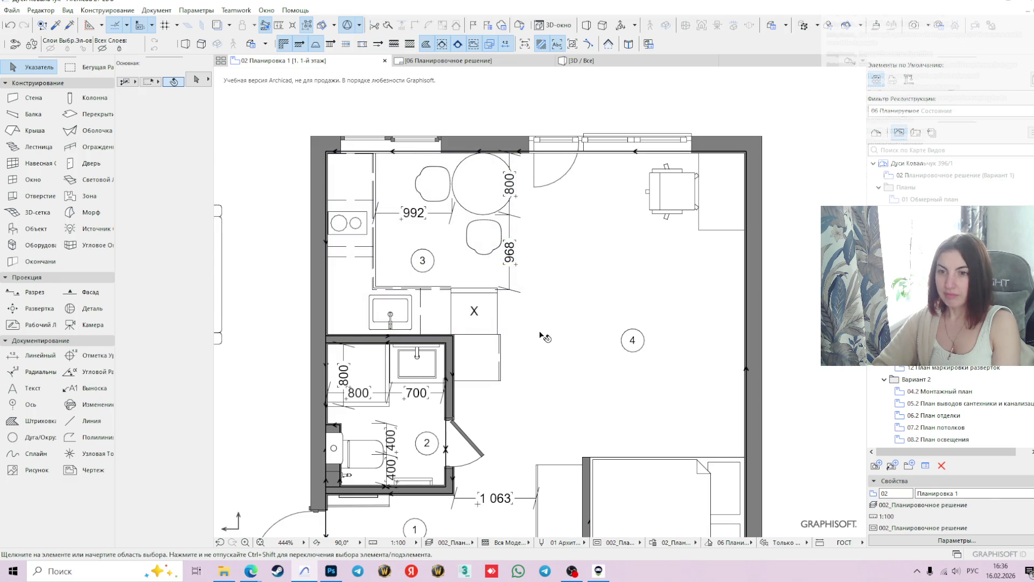
scroll(540, 333, down, 1)
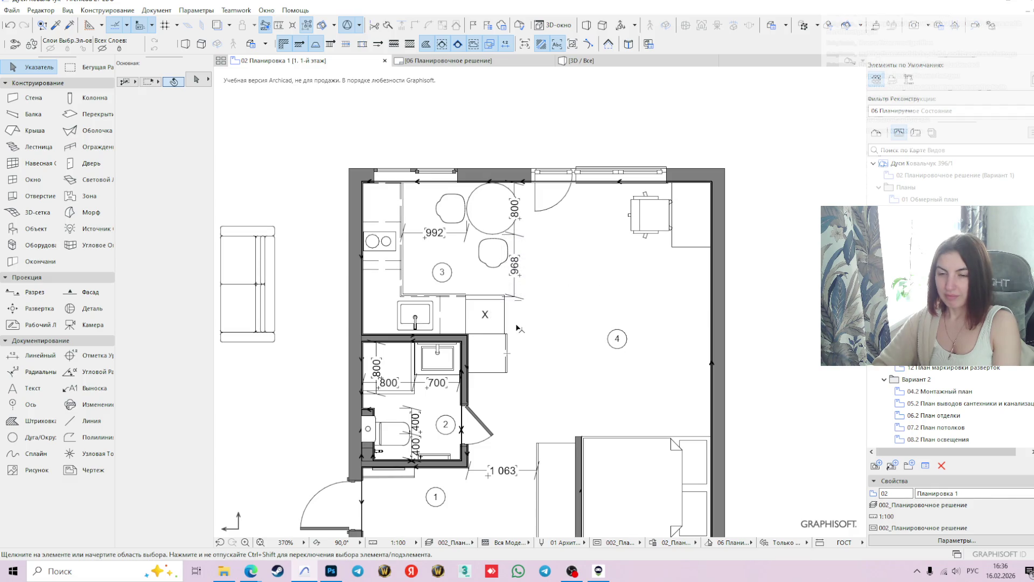
scroll(515, 326, up, 1)
mouse_move(541, 345)
middle_down()
mouse_move(548, 332)
mouse_move(528, 333)
middle_up()
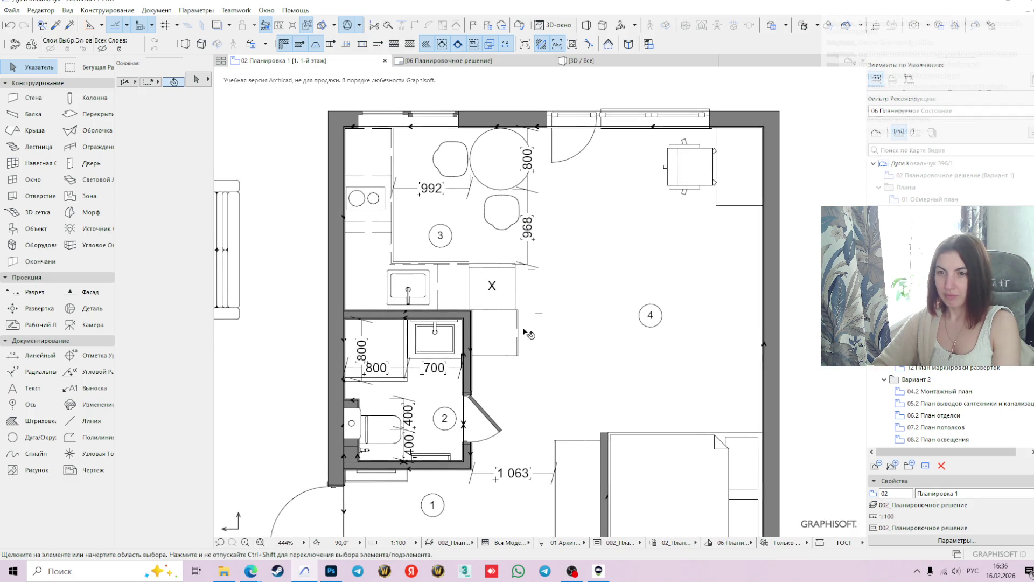
mouse_move(494, 339)
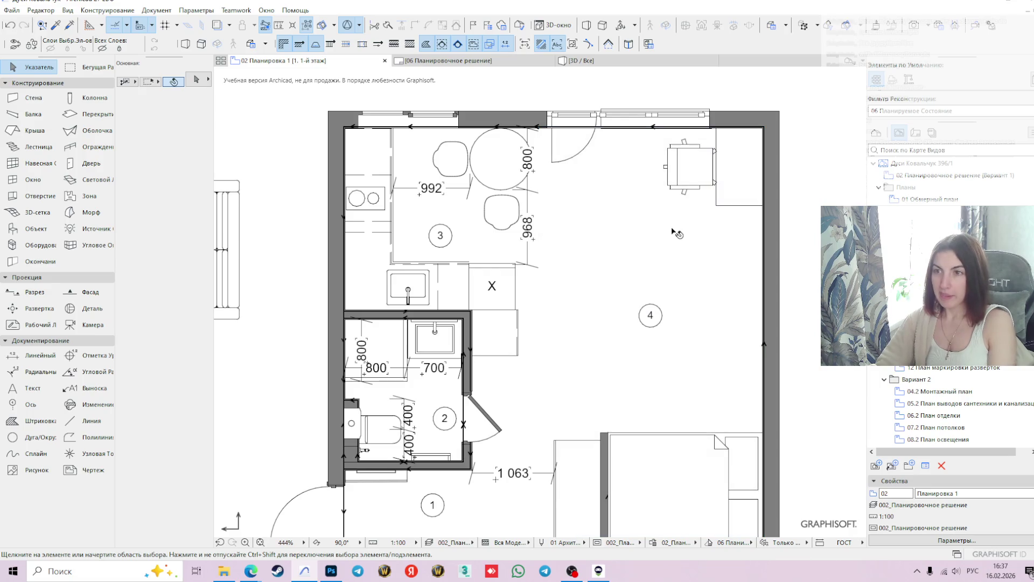
scroll(535, 319, down, 2)
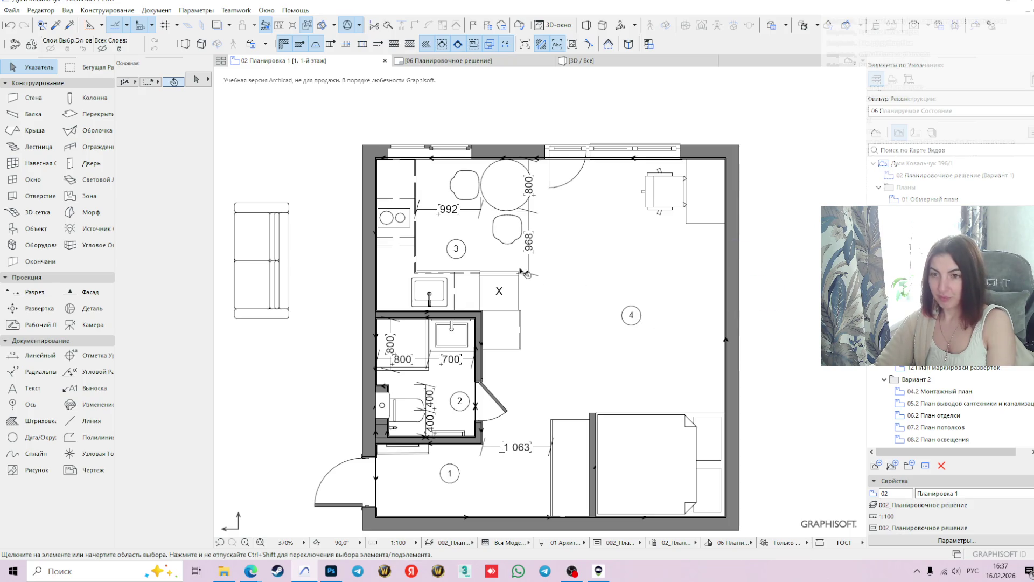
mouse_move(531, 263)
middle_down()
mouse_move(468, 284)
mouse_move(459, 305)
middle_up()
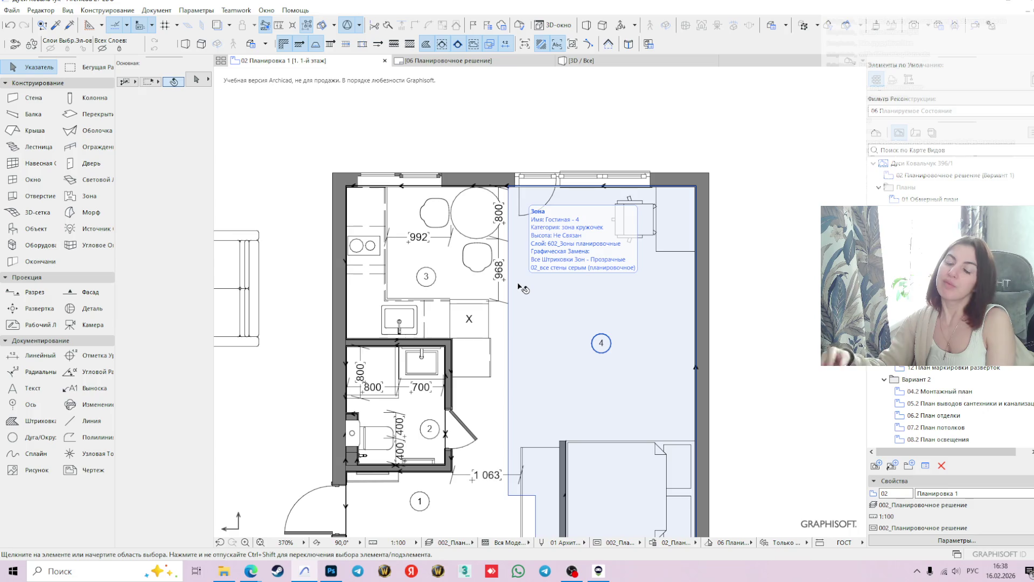
scroll(607, 338, down, 1)
mouse_move(696, 304)
middle_down()
mouse_move(704, 237)
mouse_move(693, 217)
middle_up()
scroll(571, 384, up, 1)
Try moving the wardrobe and partition wall 300 left, then undo it
click(570, 384)
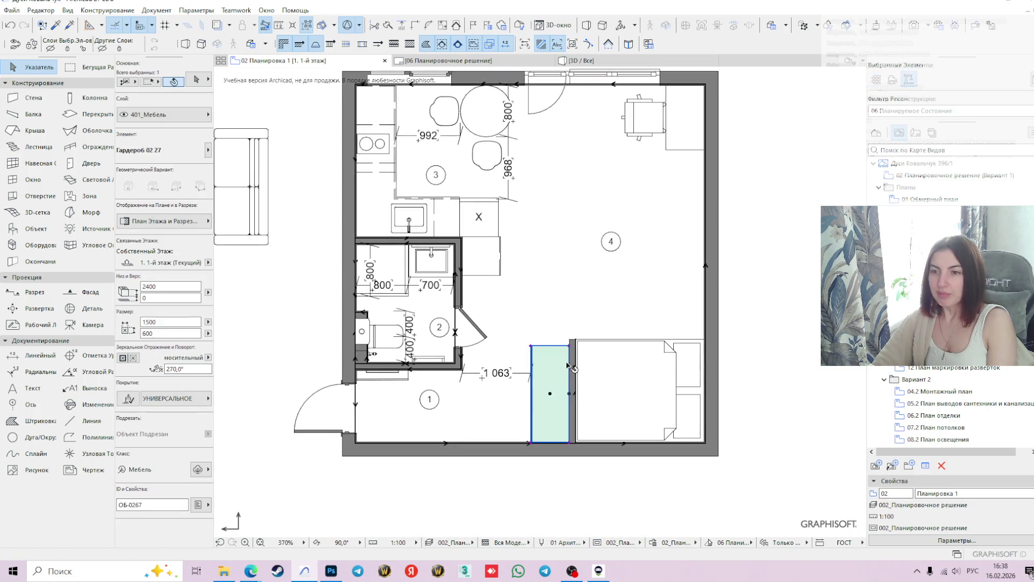
shift+click(575, 425)
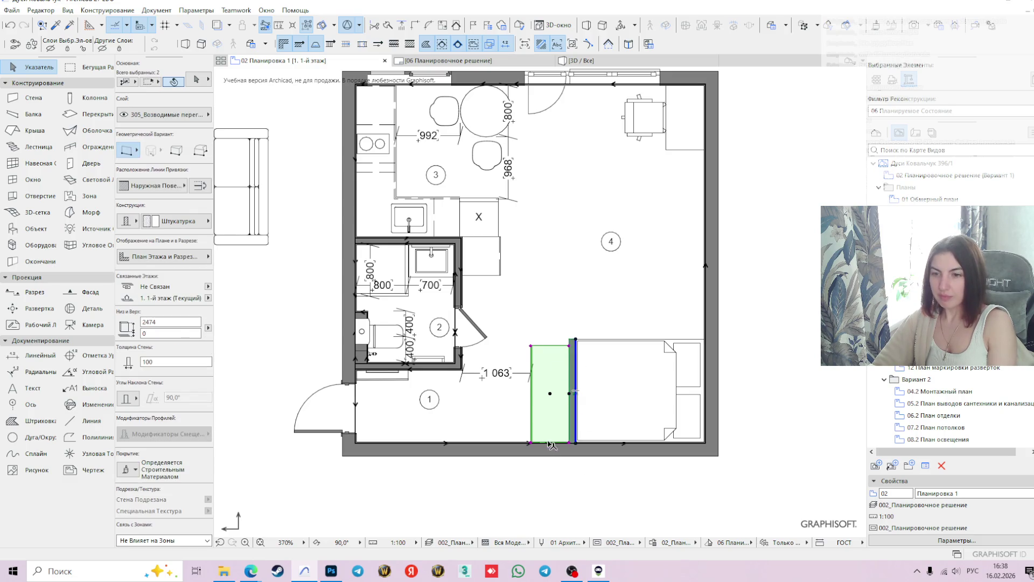
scroll(582, 452, up, 3)
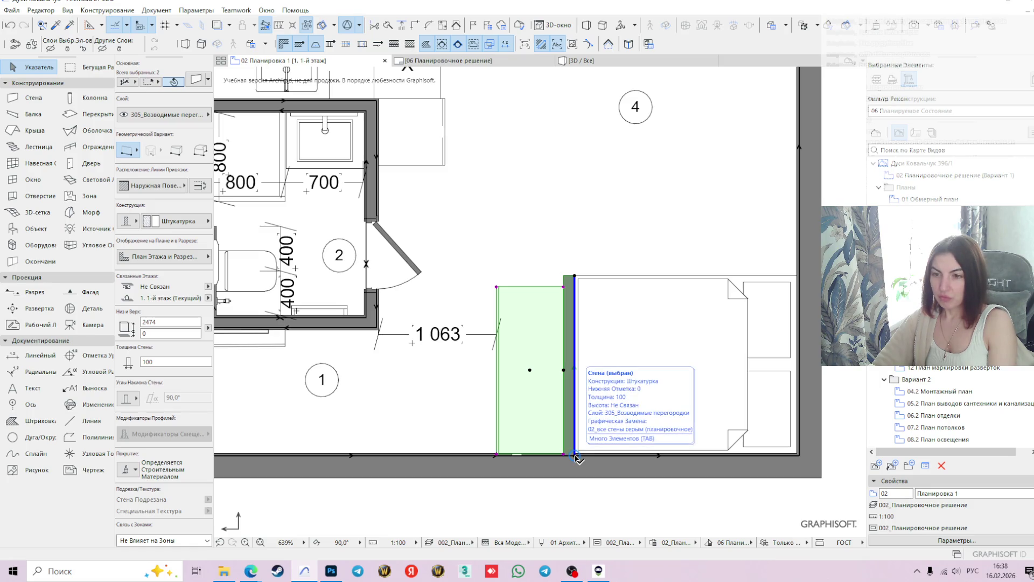
click(575, 455)
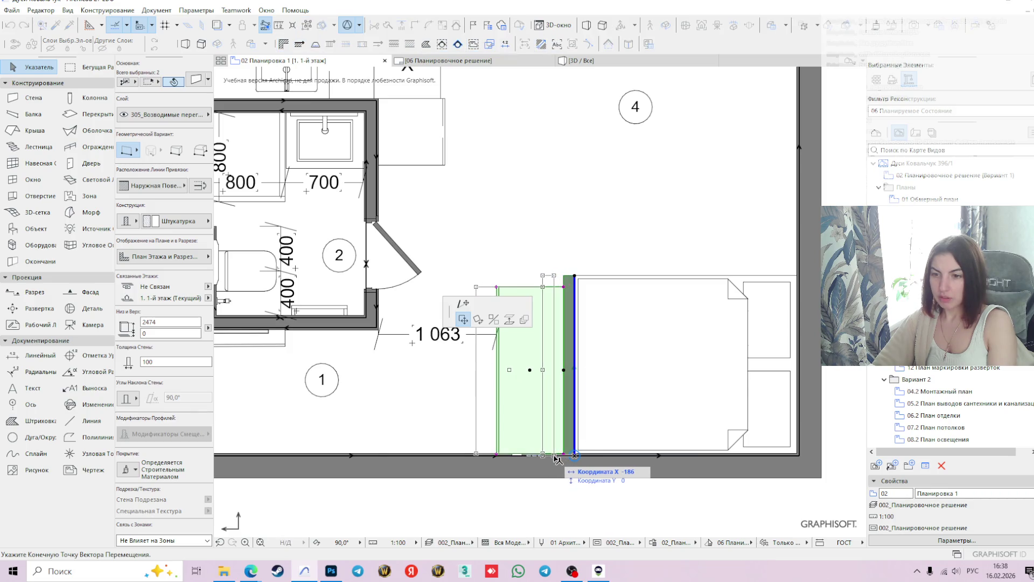
text(300)
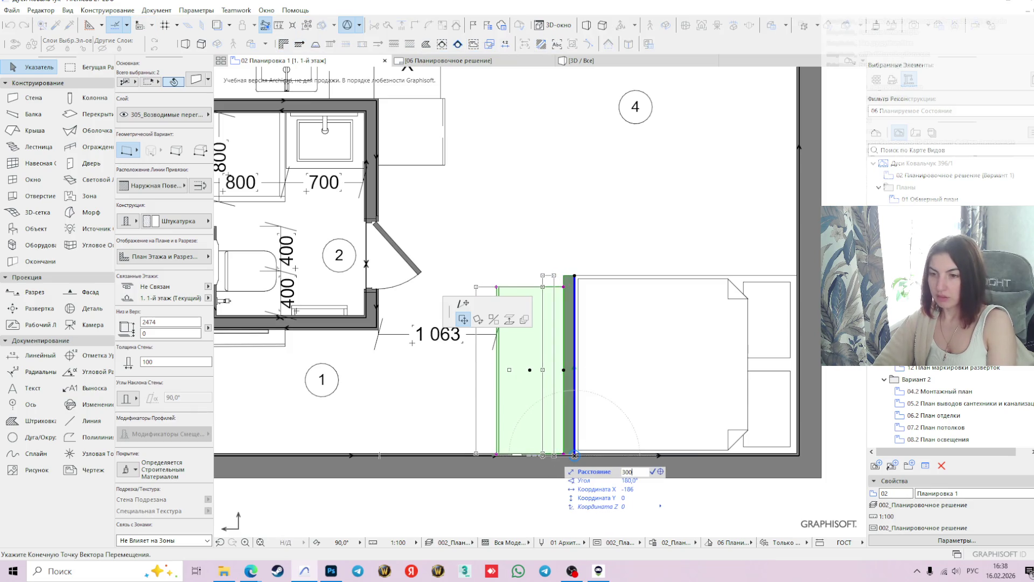
key(Return)
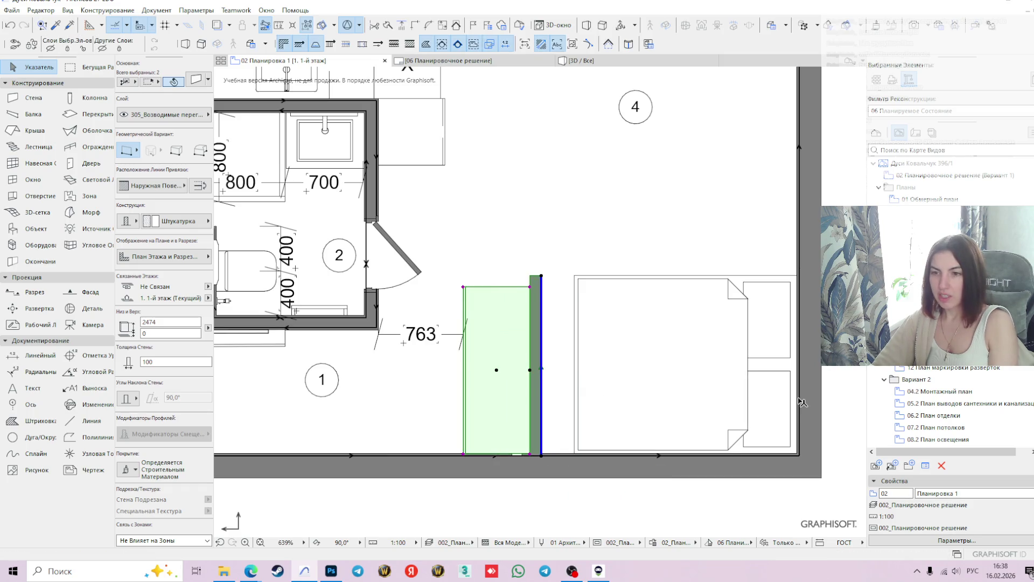
key(ctrl+z)
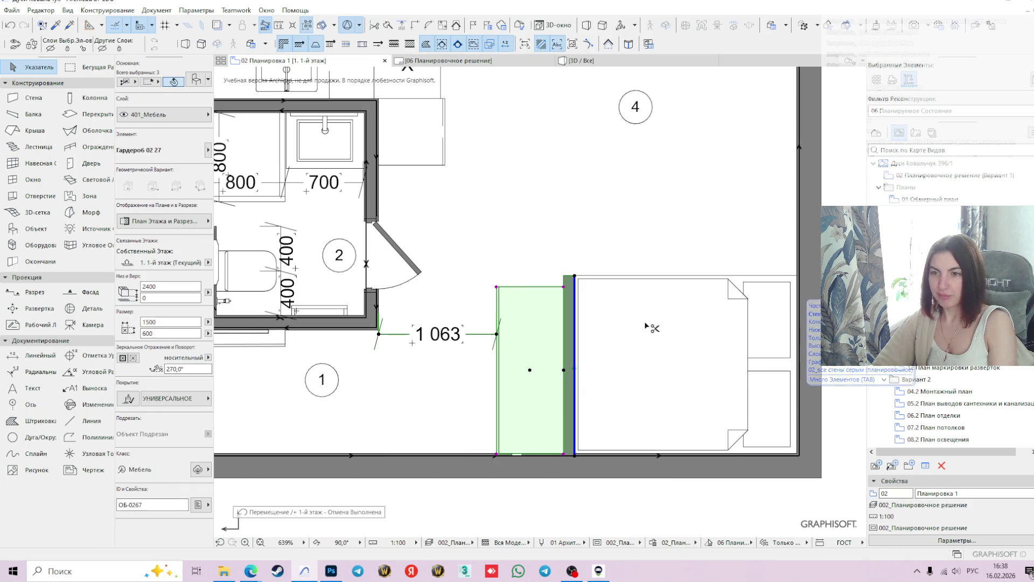
key(Escape)
scroll(471, 394, down, 2)
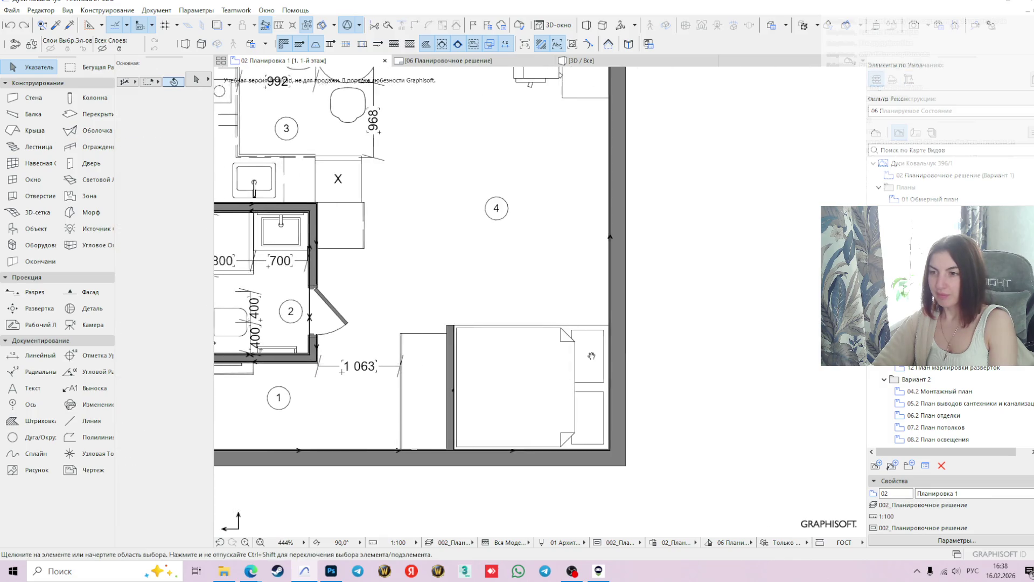
Move the partition wall and wardrobe 250 left so the gap reads 813
click(470, 394)
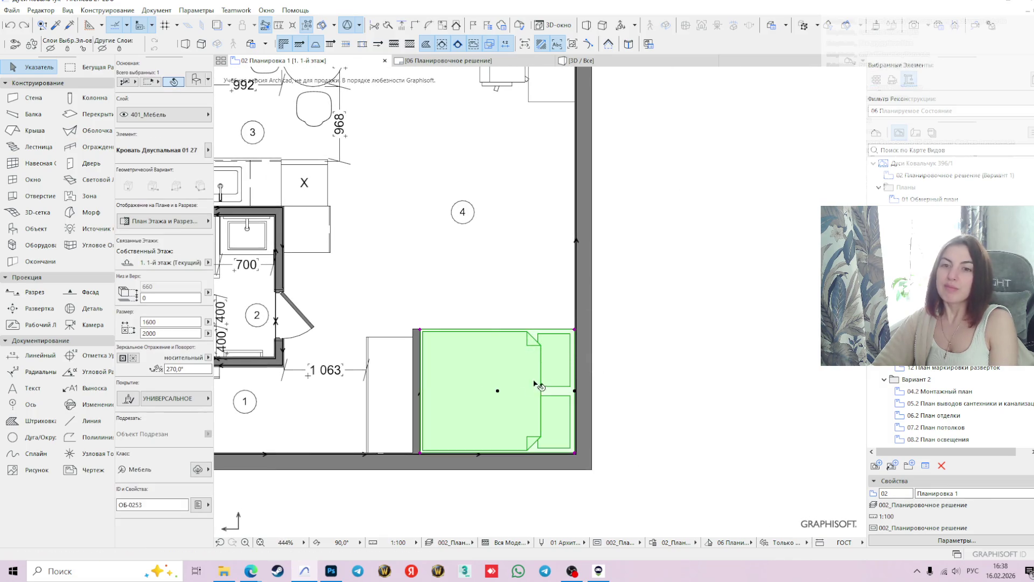
scroll(639, 348, down, 2)
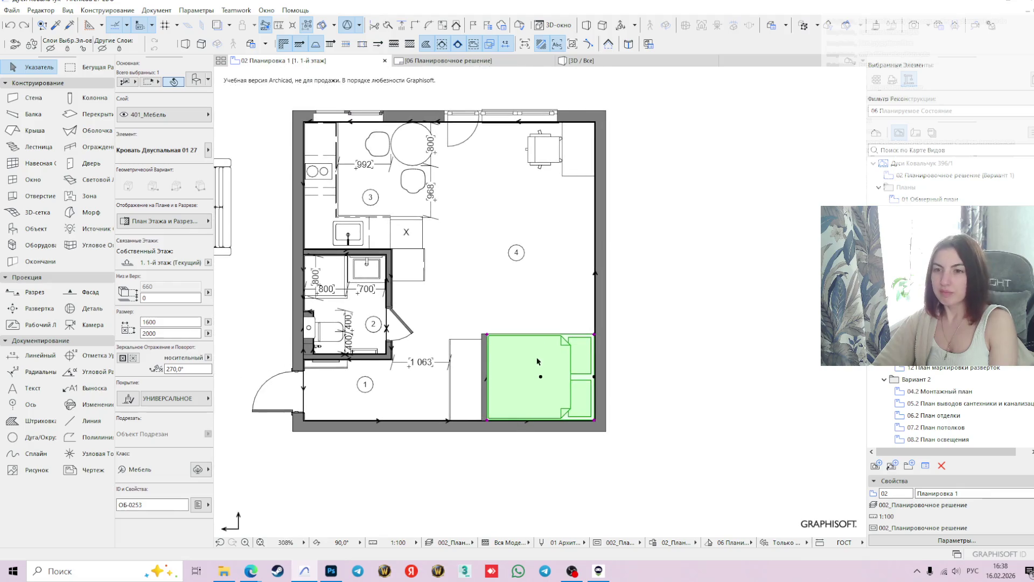
click(487, 378)
scroll(504, 393, up, 3)
shift+click(457, 376)
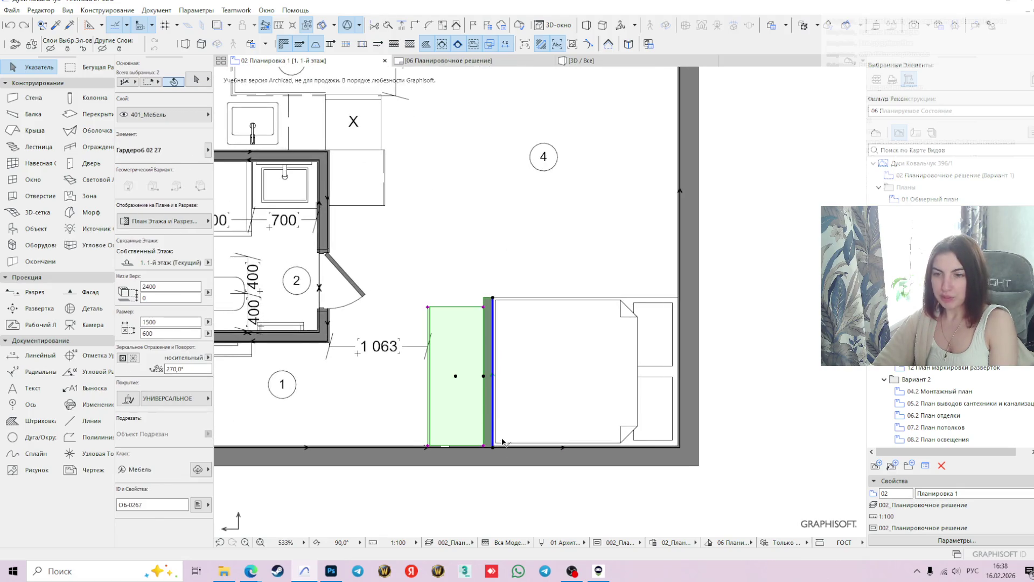
scroll(486, 446, up, 3)
click(472, 446)
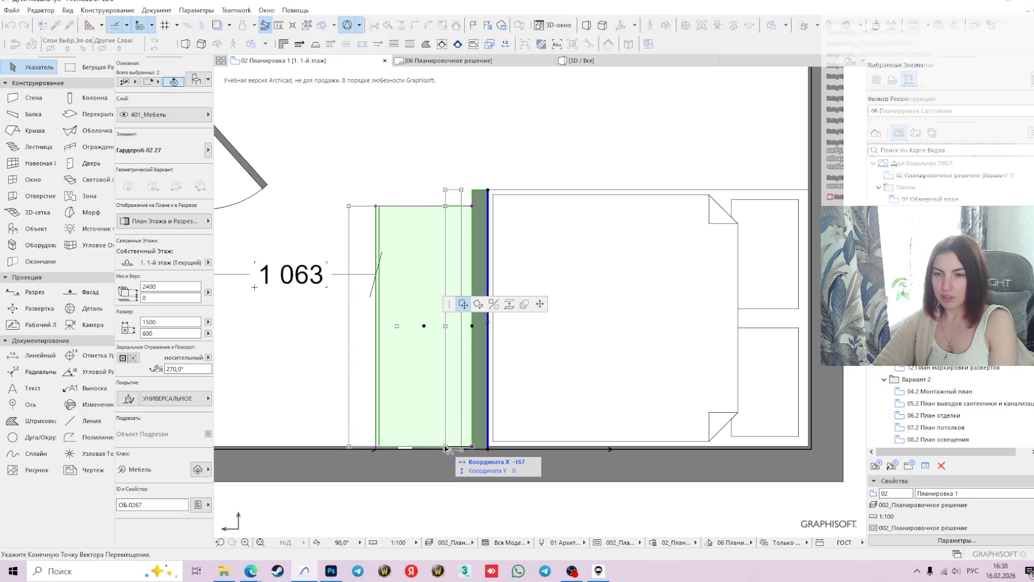
key(Tab)
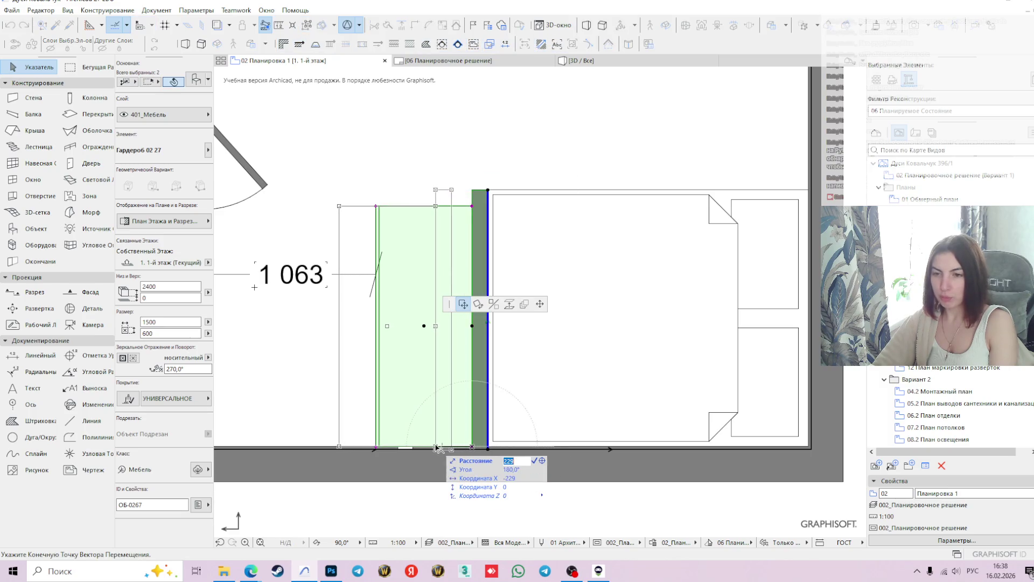
text(250)
key(Return)
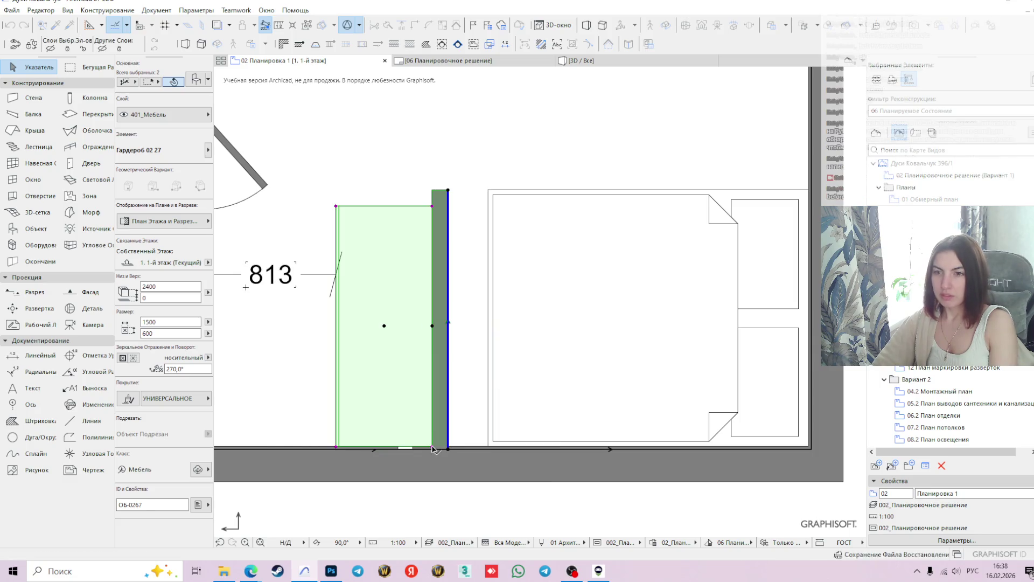
Set the double bed's width to 1400 in the Info Box
click(595, 358)
scroll(595, 357, down, 2)
double_click(171, 321)
text(1400)
key(Return)
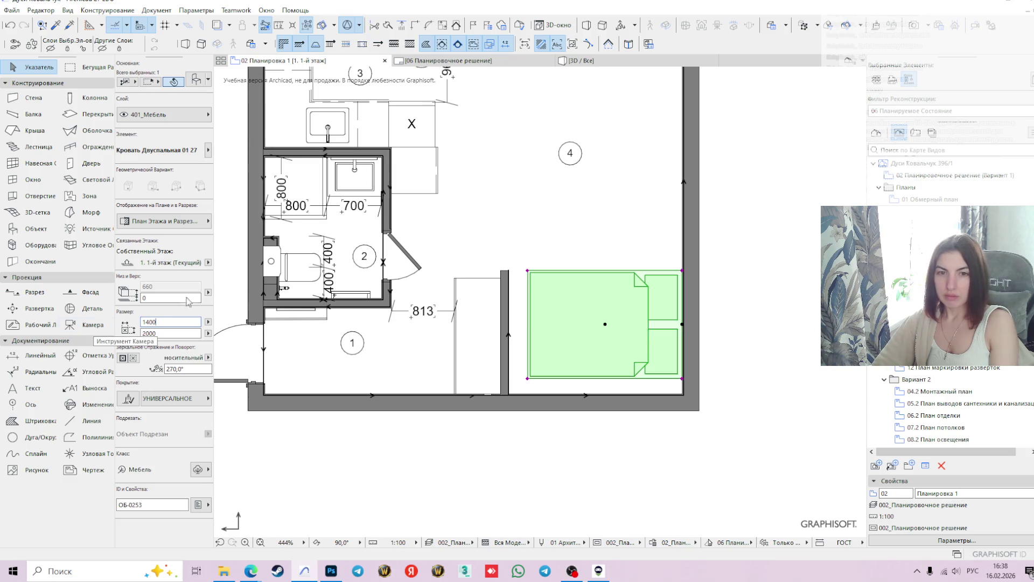
Rotate the double bed 90° about its corner
click(681, 271)
click(478, 304)
click(682, 270)
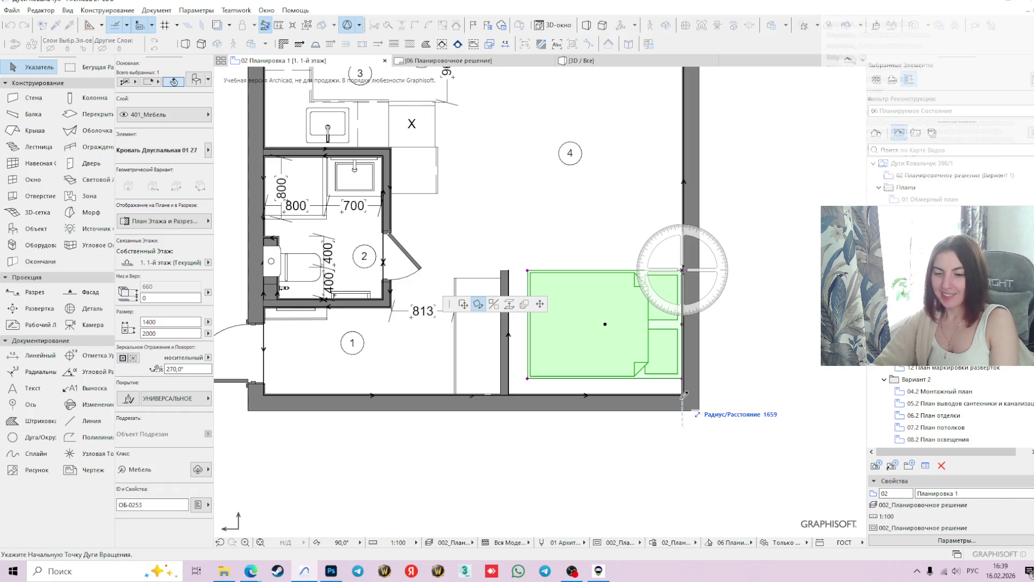
scroll(682, 379, up, 3)
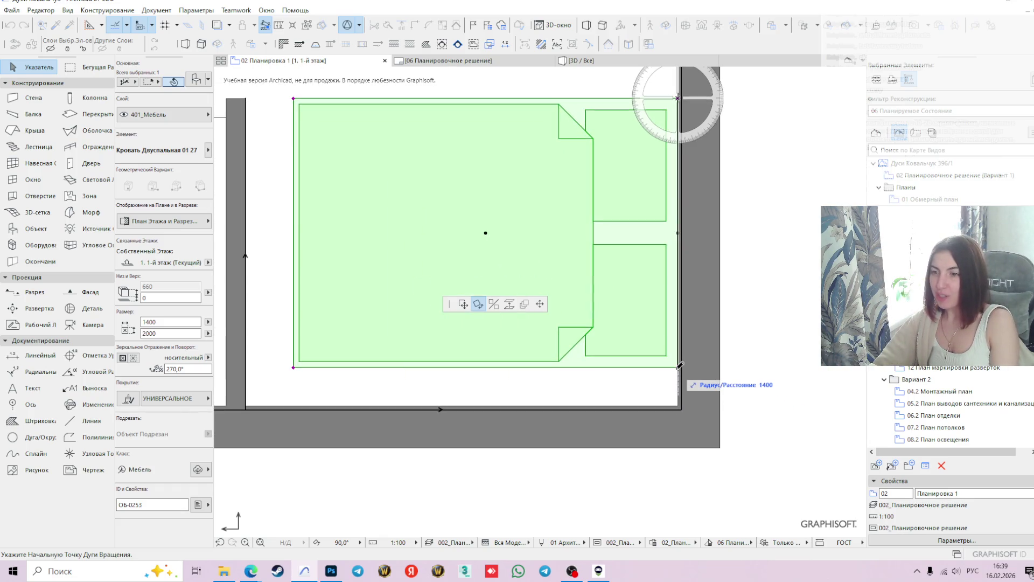
click(680, 366)
scroll(490, 145, down, 5)
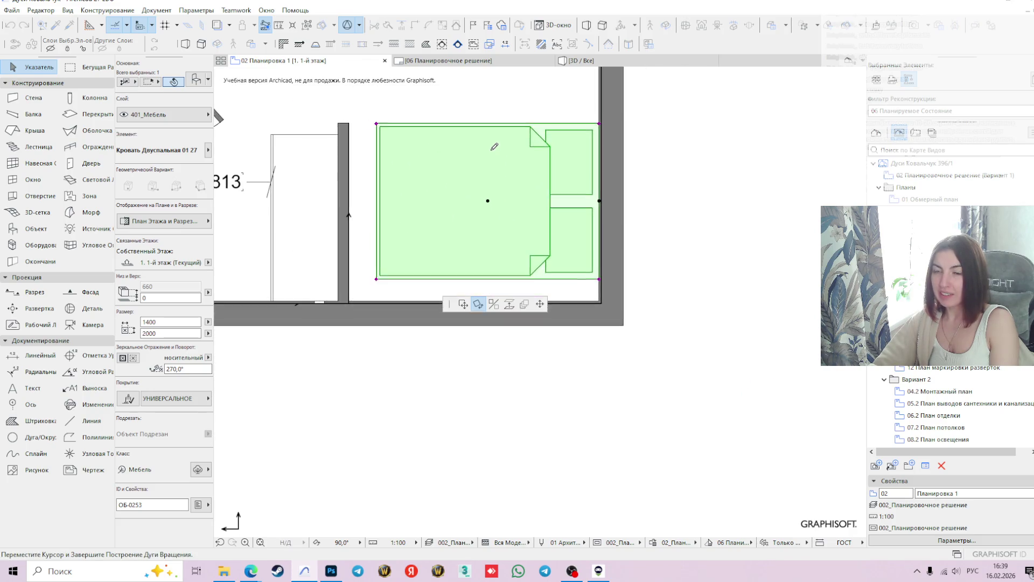
click(469, 132)
scroll(567, 311, down, 2)
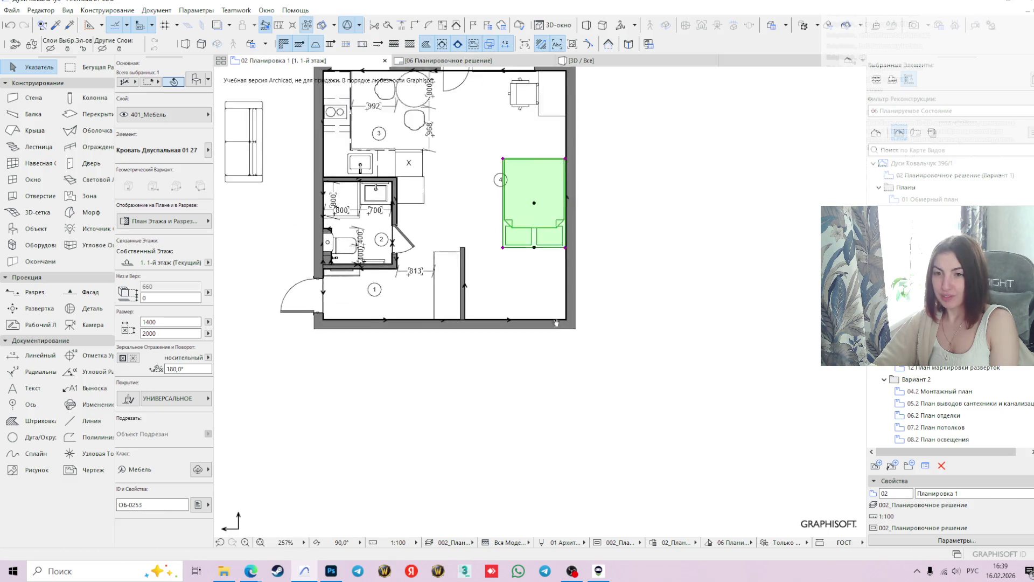
scroll(567, 280, up, 2)
Move the bed into room 4's lower-right corner against the walls
click(570, 259)
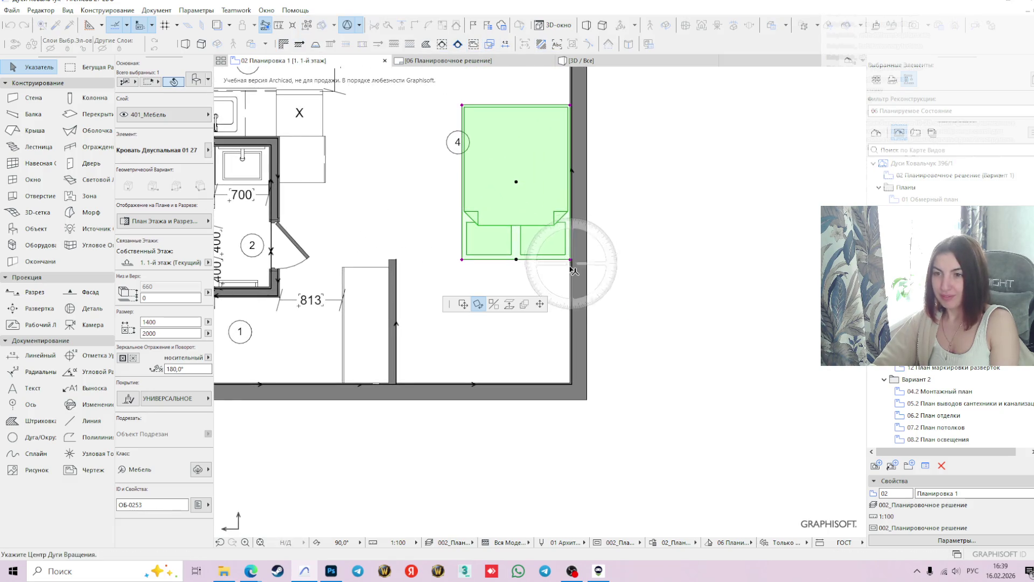
click(463, 304)
scroll(570, 383, up, 3)
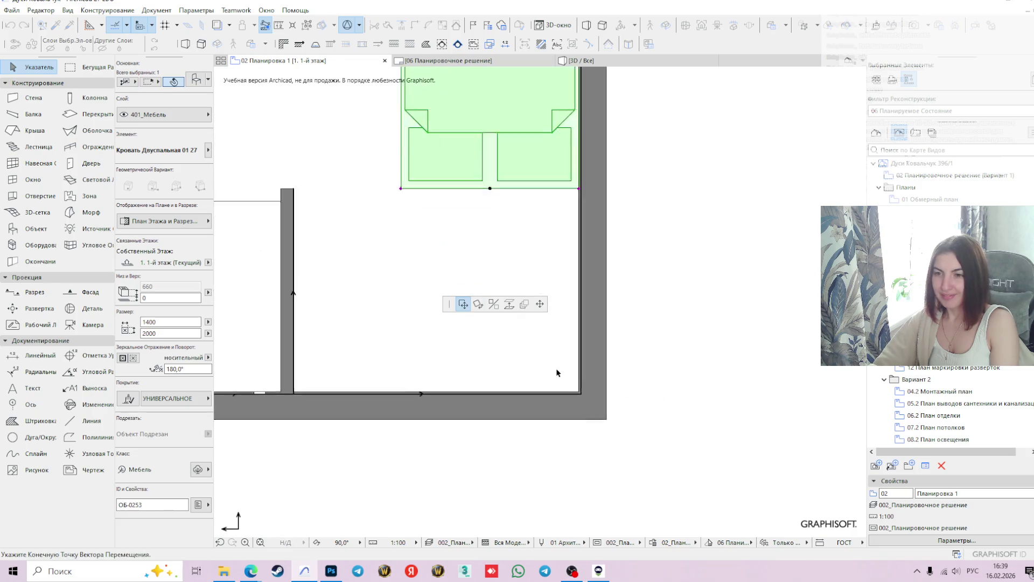
click(585, 399)
scroll(582, 415, down, 2)
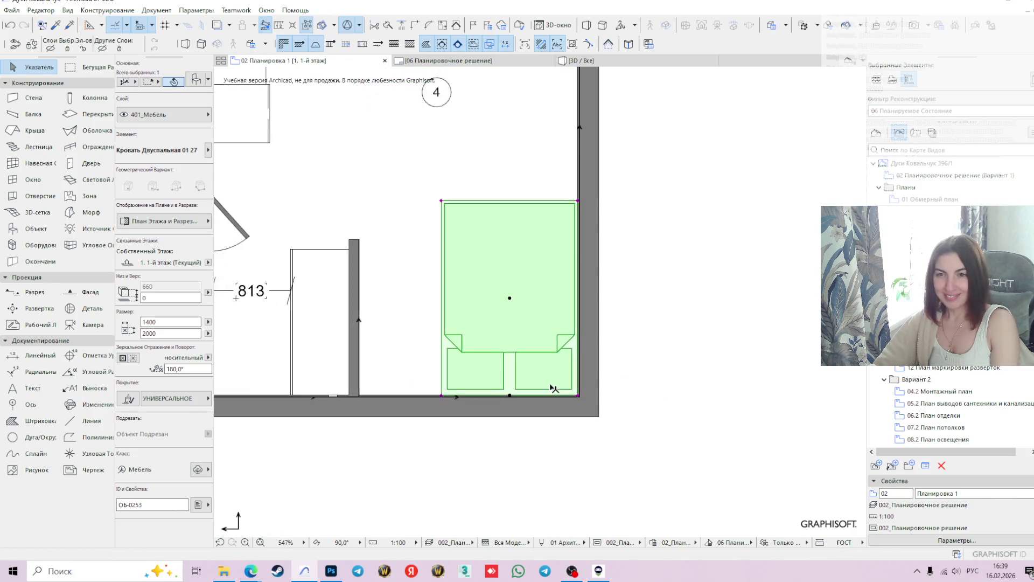
click(667, 357)
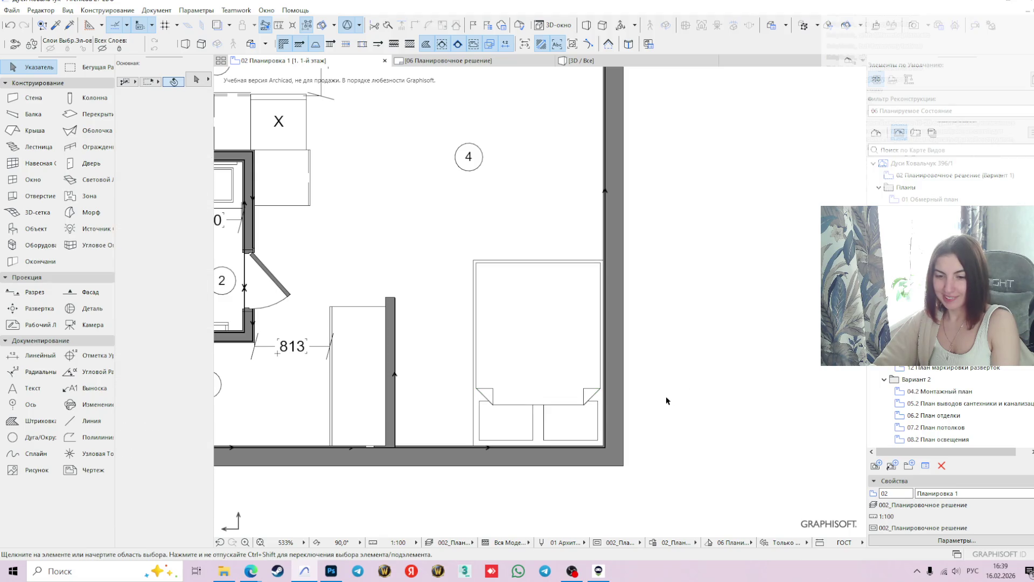
scroll(667, 401, down, 3)
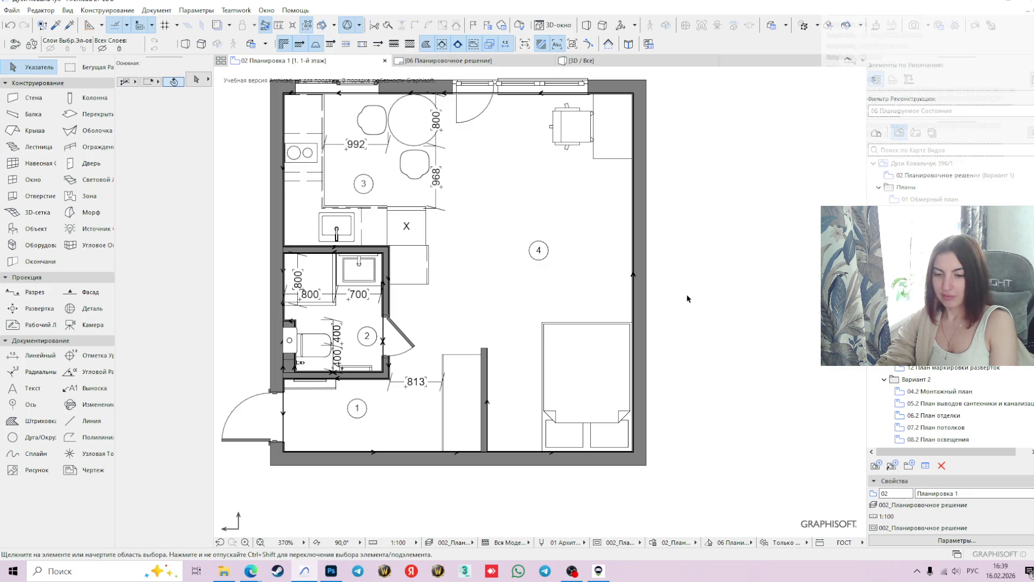
click(614, 142)
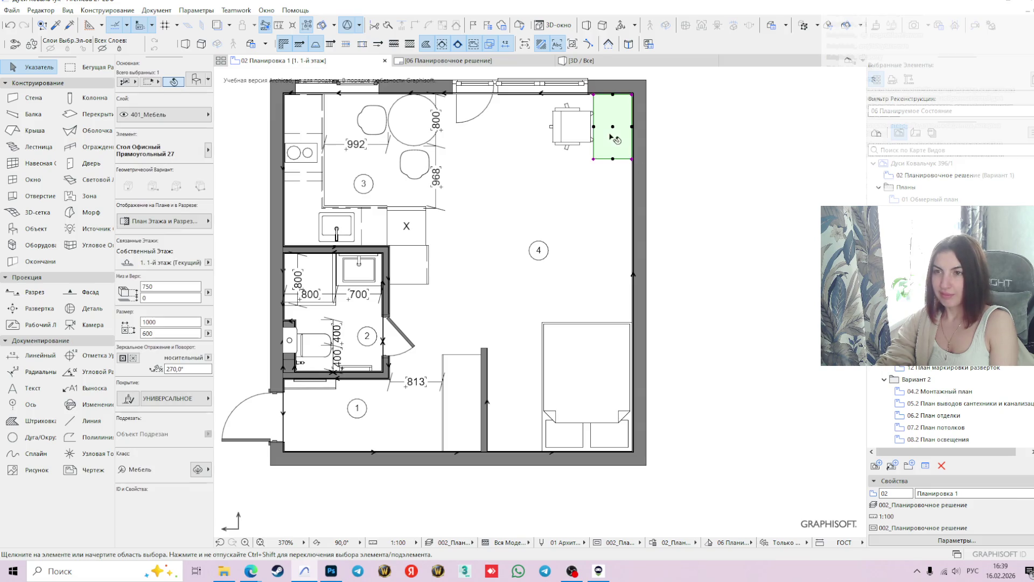
Rotate the desk and chair about 91°, then undo the rotation
click(632, 95)
click(478, 303)
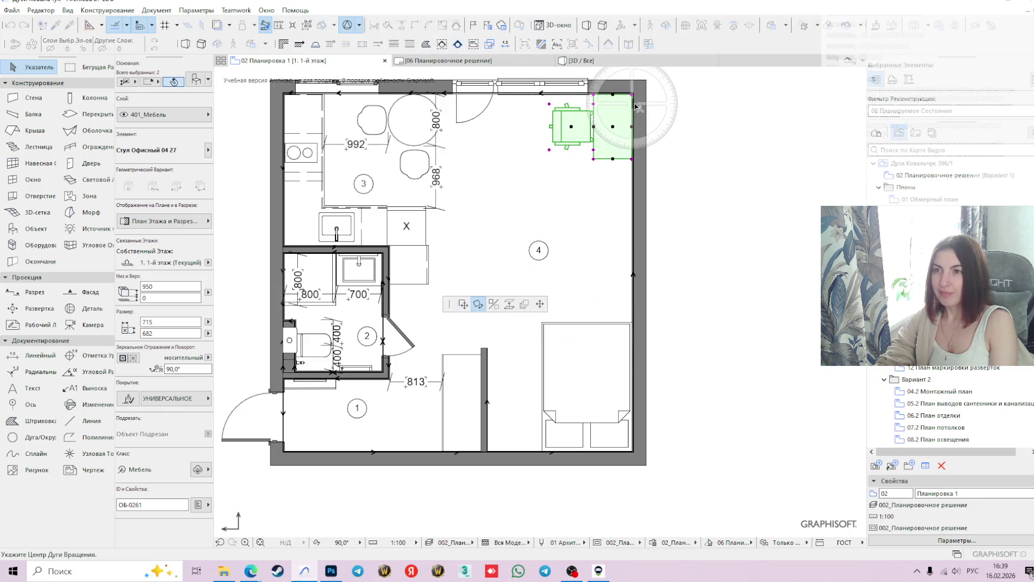
click(632, 156)
middle_drag(560, 91, 543, 212)
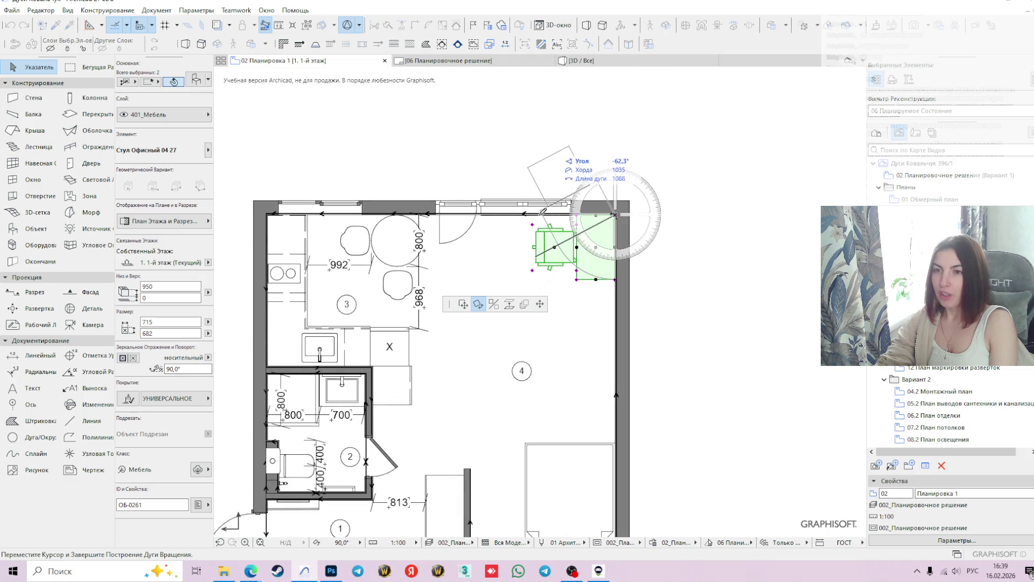
click(544, 212)
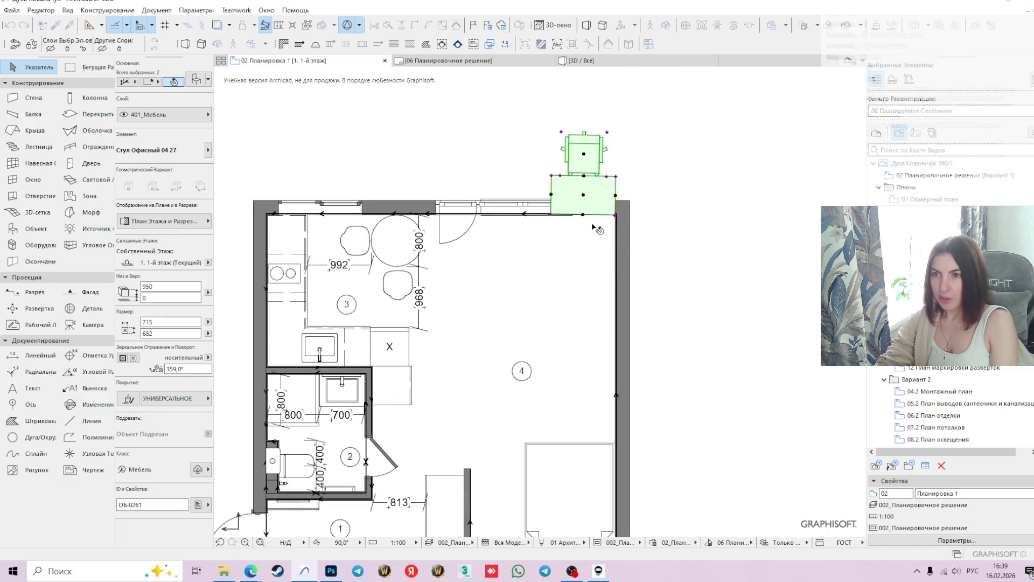
key(ctrl+z)
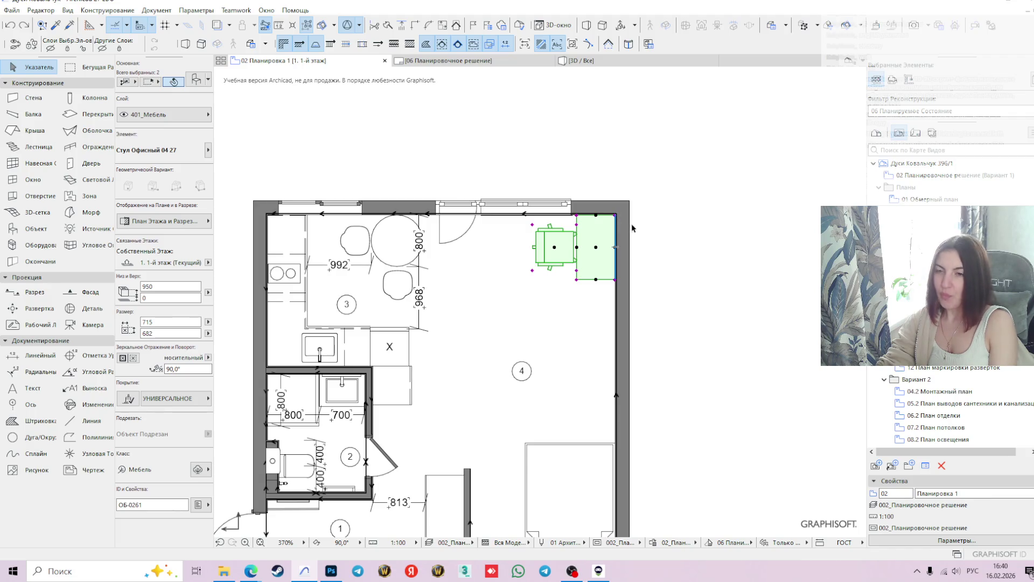
Rotate the desk and chair about the wall corner so the chair faces the desk
click(548, 238)
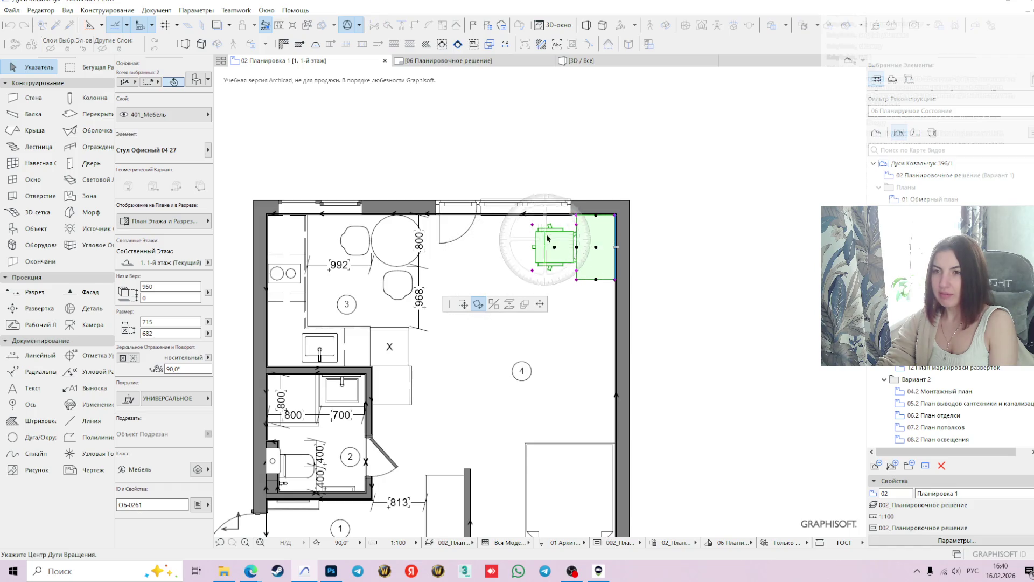
click(577, 214)
click(644, 214)
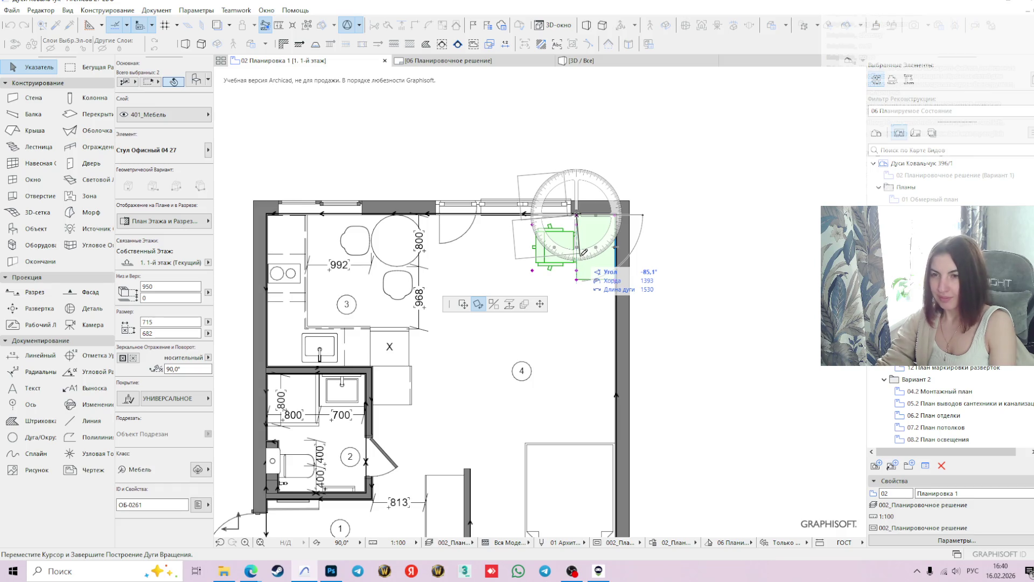
click(576, 249)
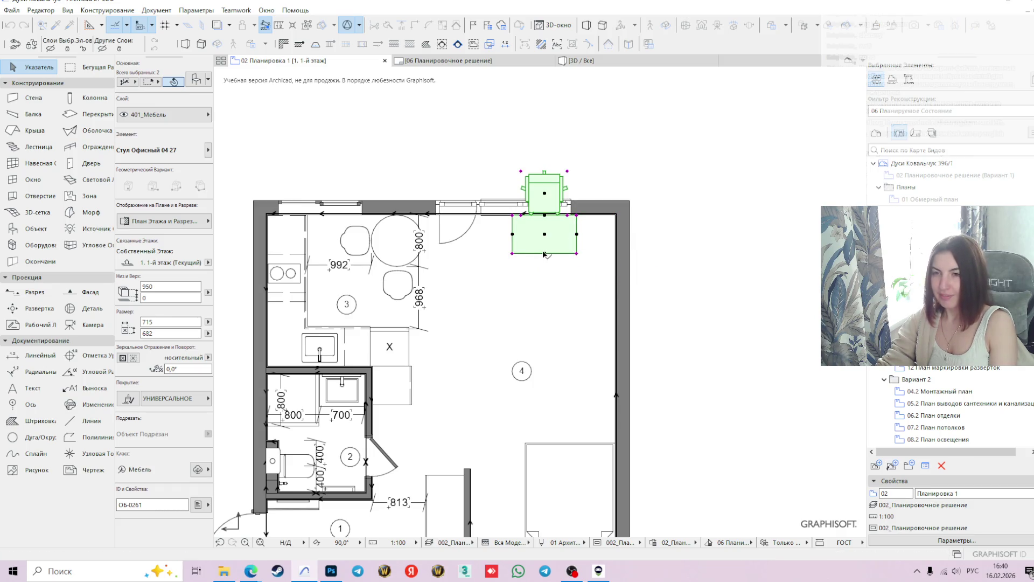
click(512, 254)
click(464, 304)
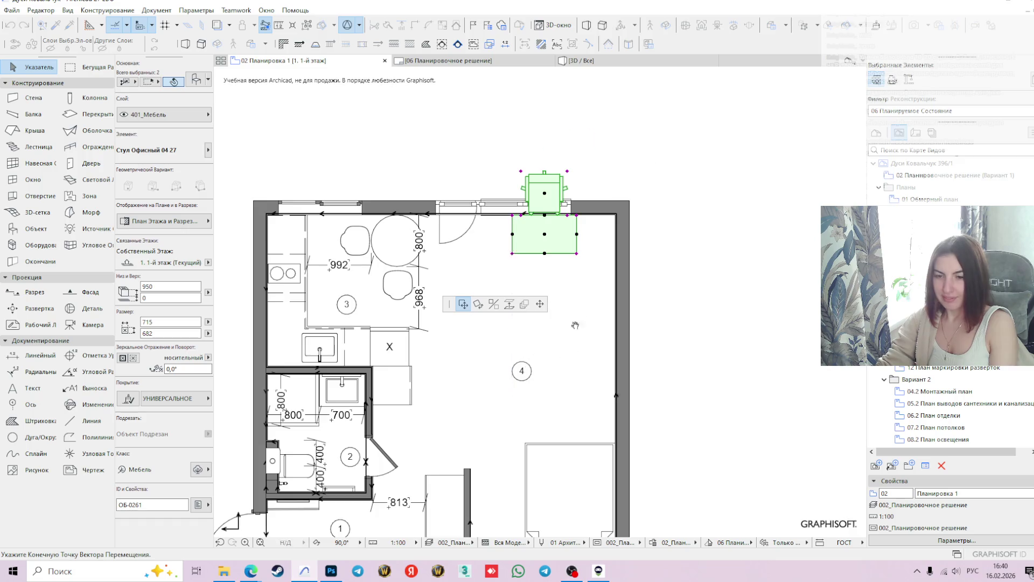
Place the desk and chair mid-room beside room 4's zone number
middle_drag(547, 387, 640, 248)
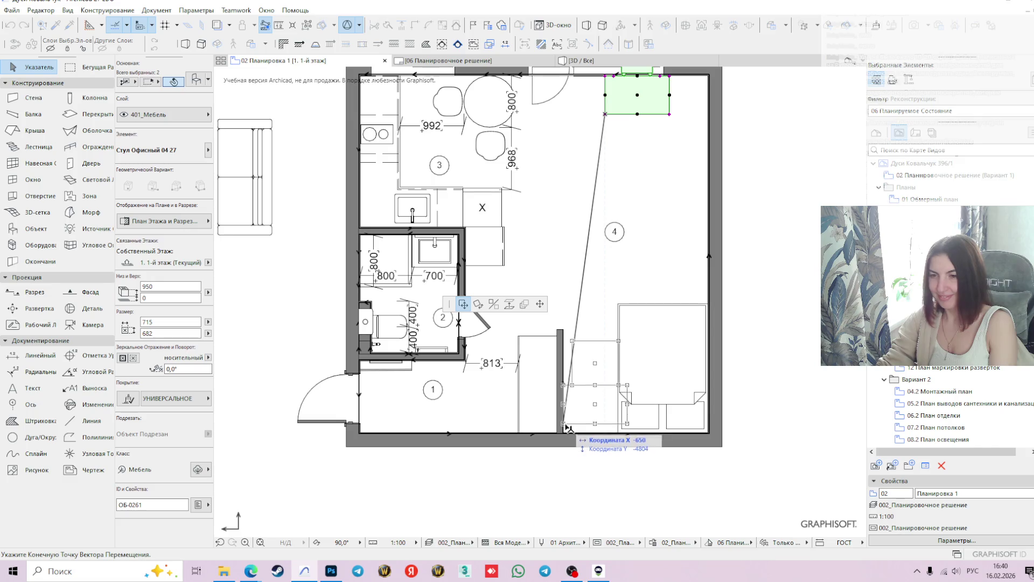
click(560, 280)
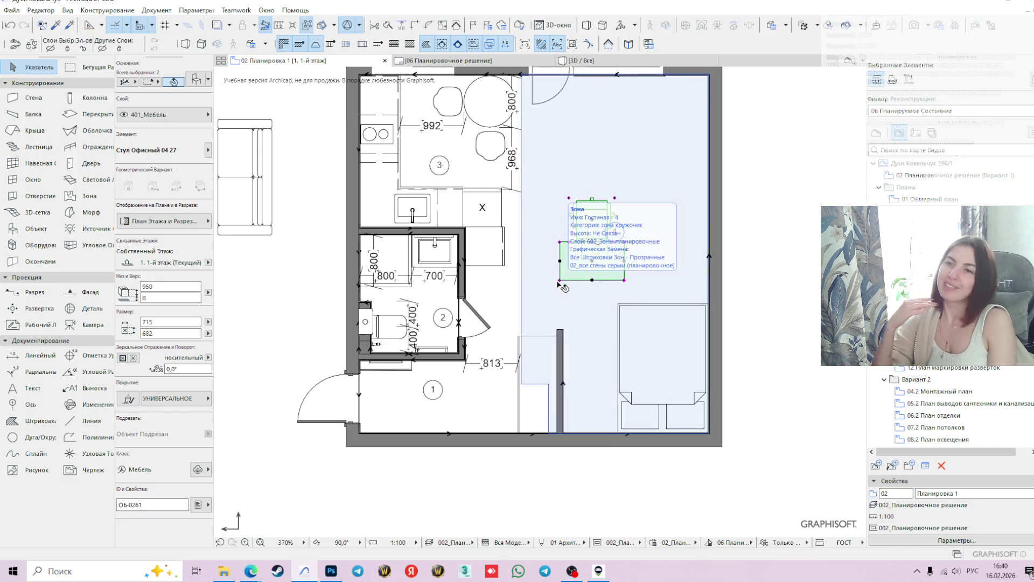
click(538, 357)
double_click(162, 333)
Give the wardrobe a 500 depth, making it 1500×500 against the partition
text(500)
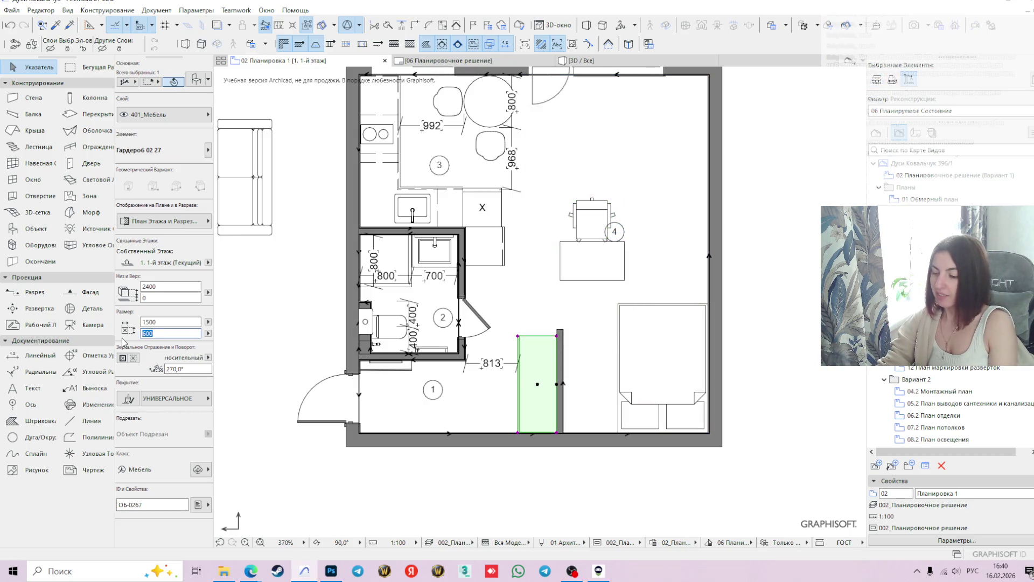
key(Return)
scroll(557, 437, up, 2)
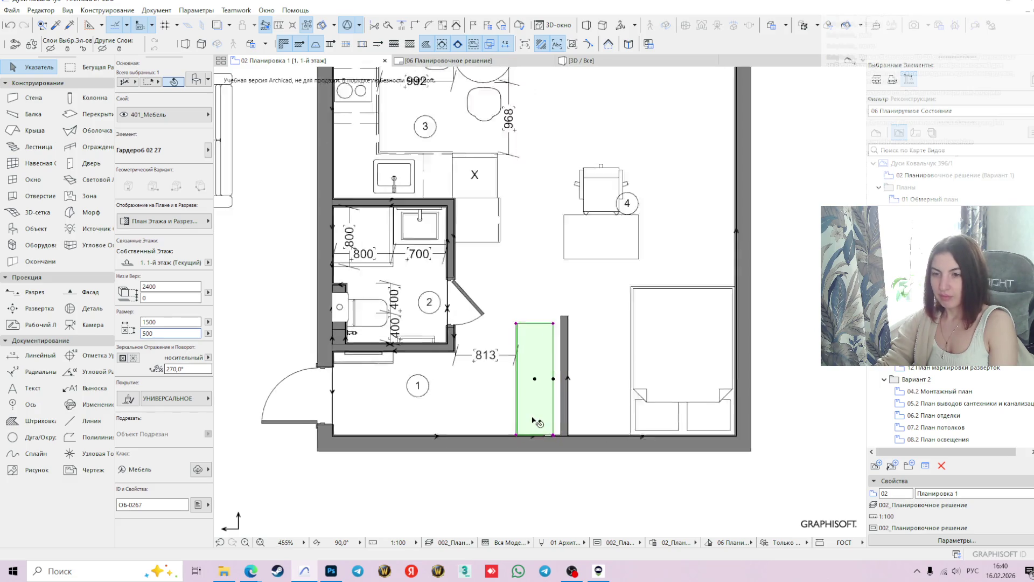
click(570, 441)
scroll(570, 441, up, 3)
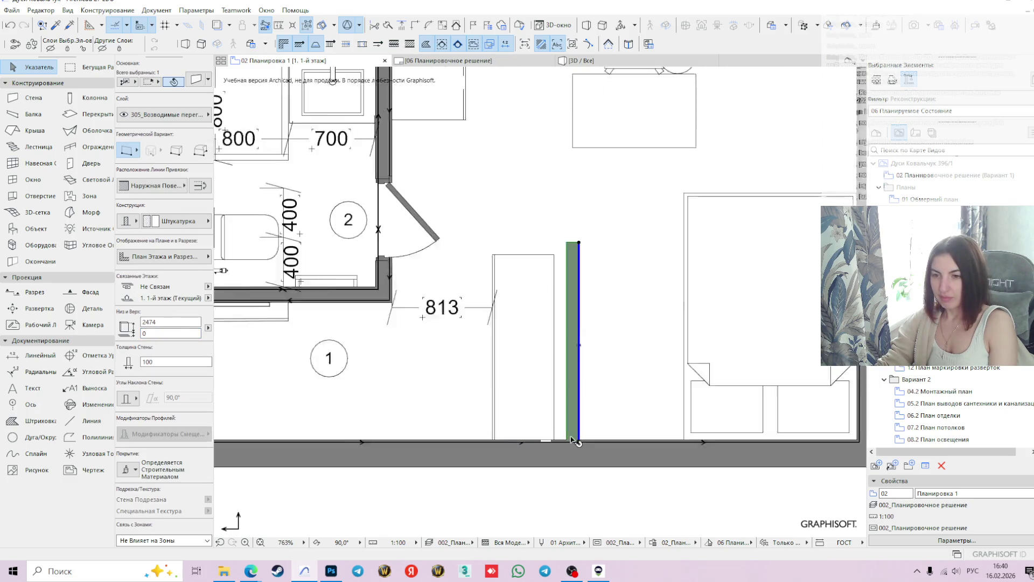
click(567, 441)
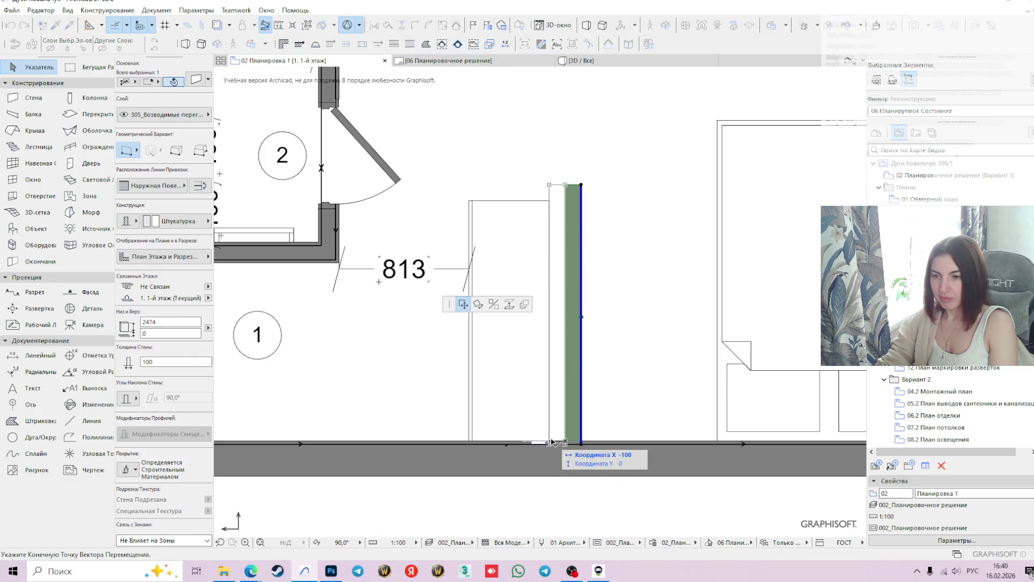
key(Escape)
scroll(608, 406, down, 2)
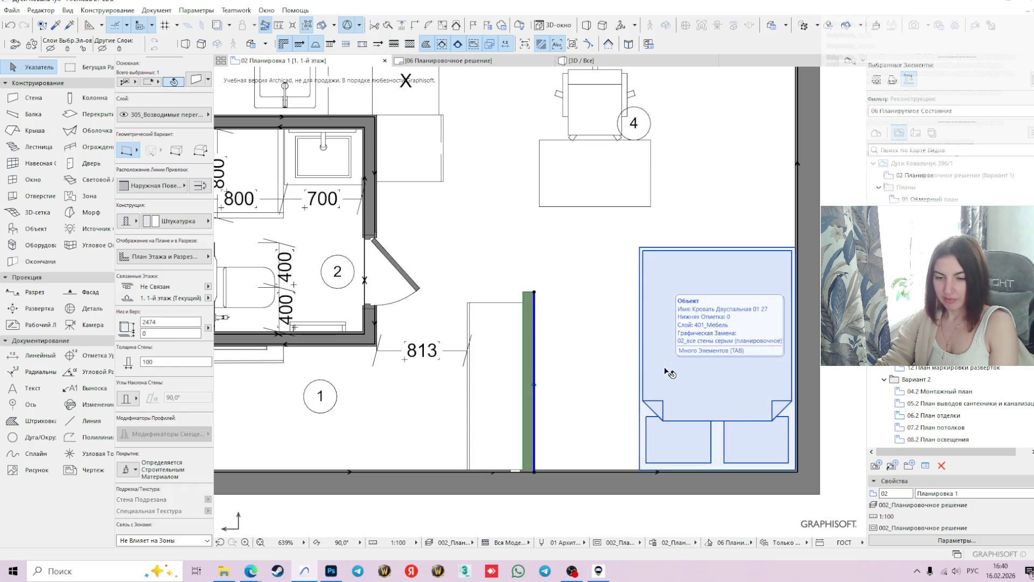
scroll(695, 368, down, 2)
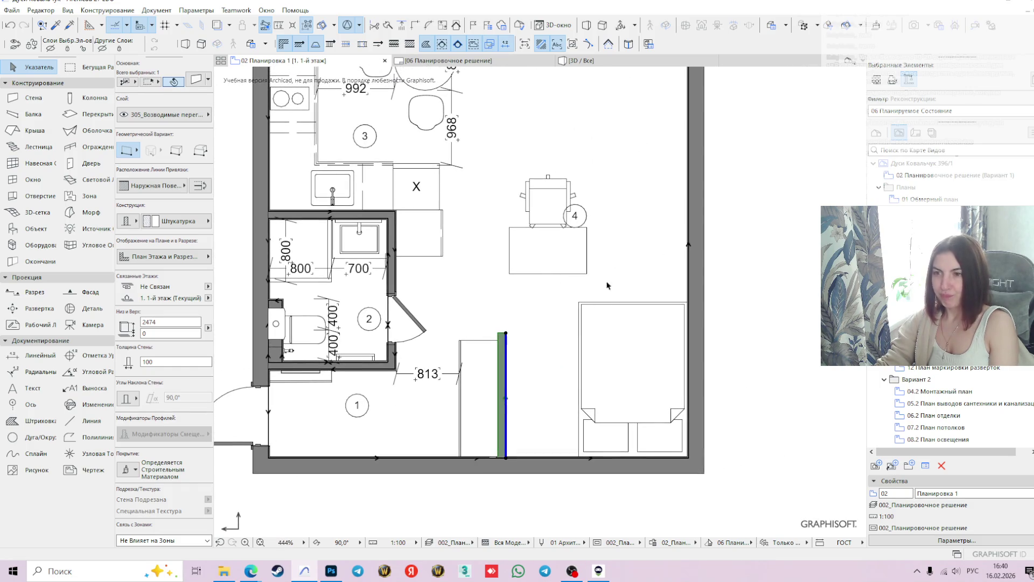
Move the desk and office chair to room 4's bottom wall, between the wardrobe partition and the bed
click(542, 258)
shift+click(548, 206)
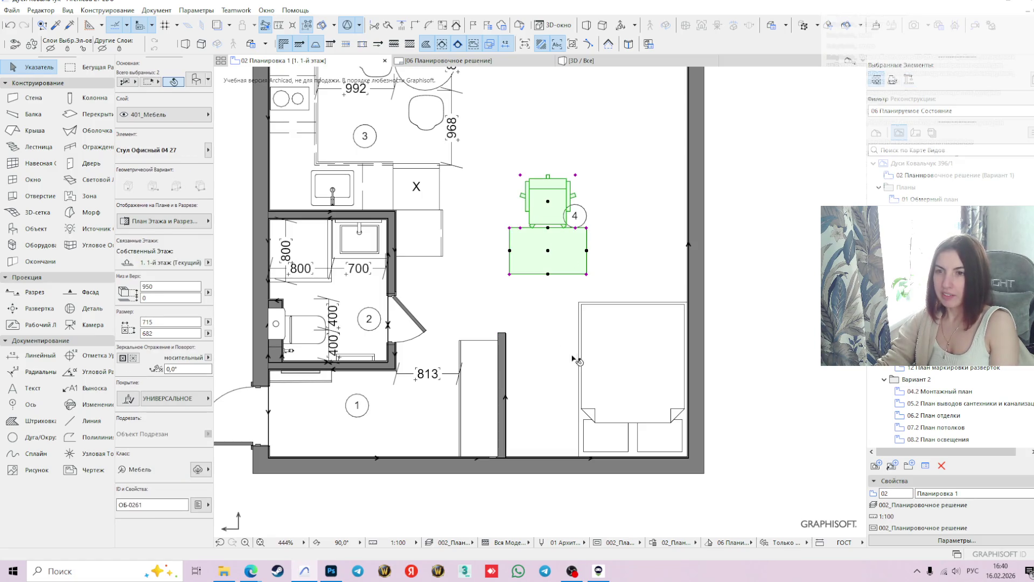
click(509, 274)
scroll(524, 458, up, 5)
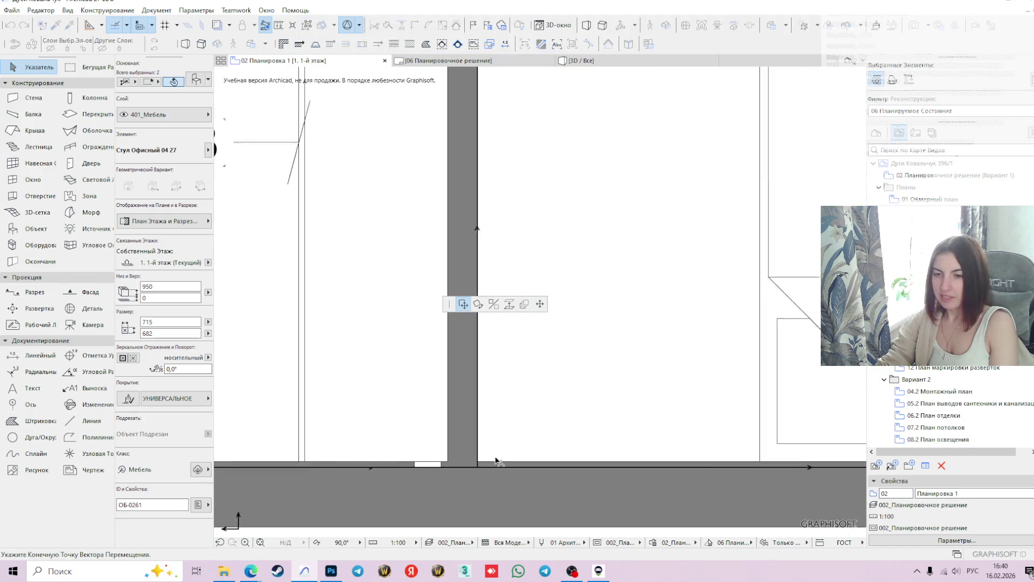
click(475, 463)
scroll(475, 463, down, 6)
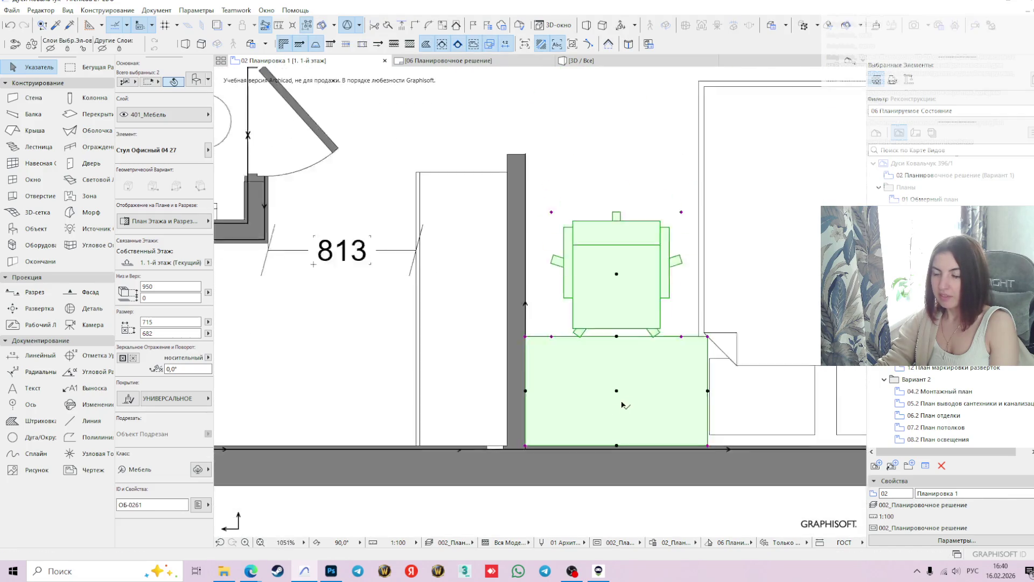
scroll(759, 371, up, 2)
click(760, 370)
scroll(758, 367, down, 5)
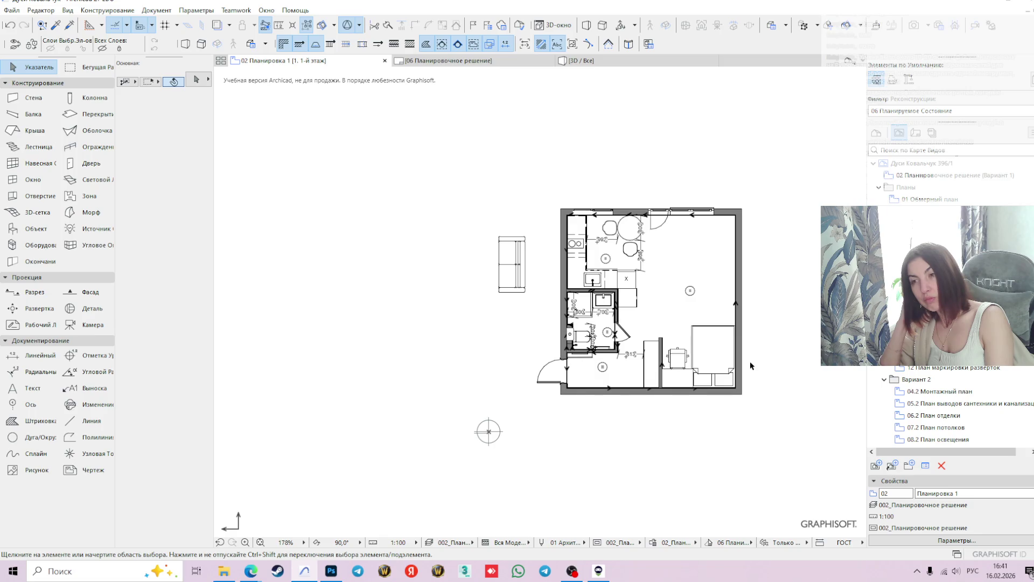
Undo the desk and chair move and switch to the 06 Планировочное решение layout sheet
key(ctrl+z)
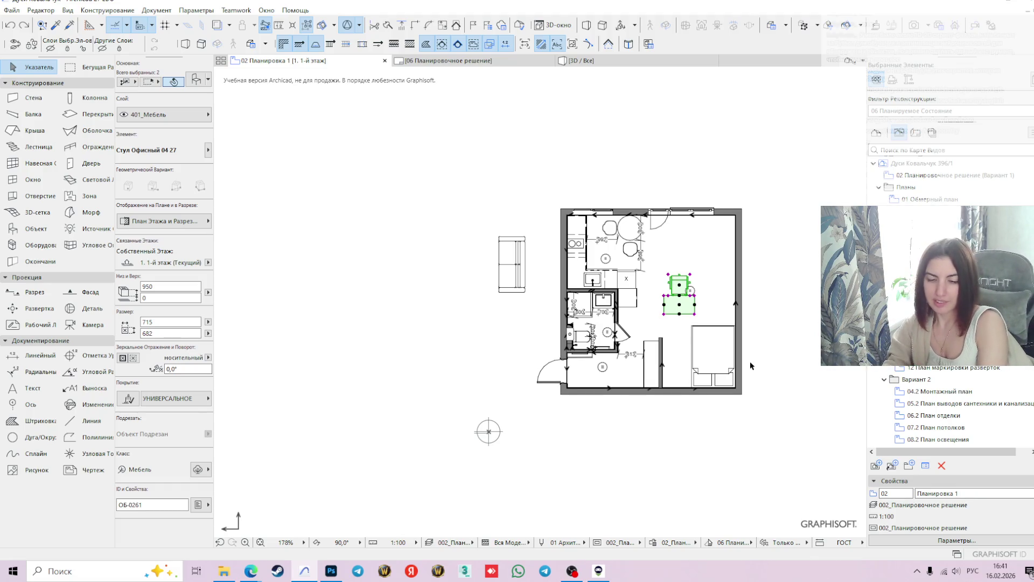
scroll(711, 326, up, 2)
scroll(711, 326, down, 2)
click(526, 61)
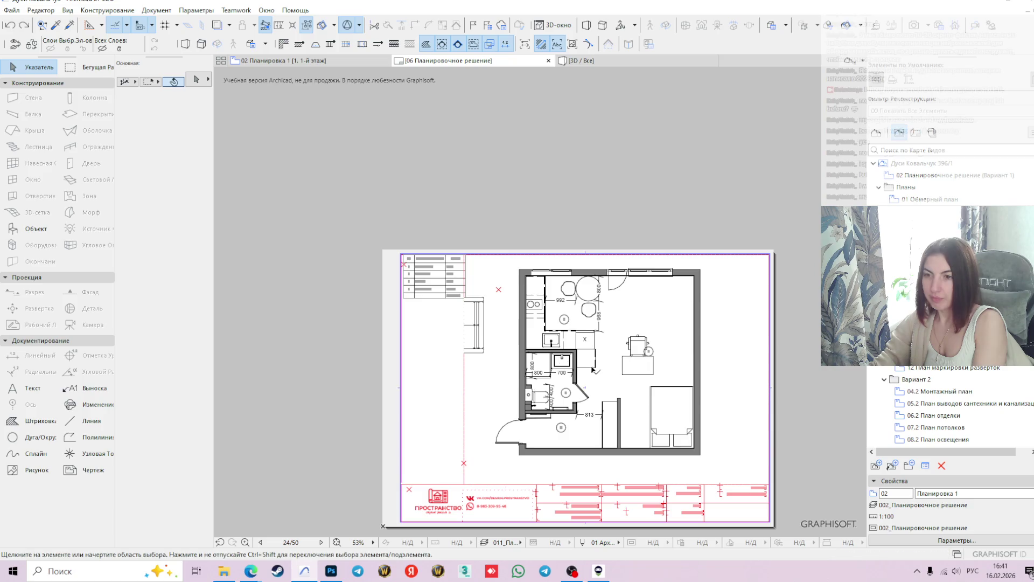
Zoom over the layout sheet's plan to review it, then return to 02 Планировка 1
scroll(601, 371, down, 1)
scroll(574, 356, up, 2)
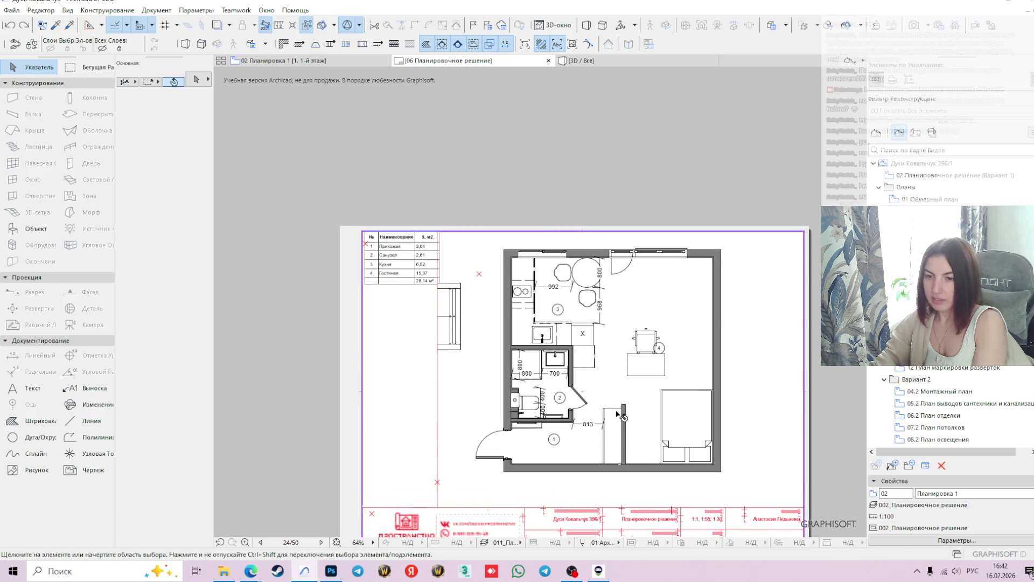
mouse_move(316, 66)
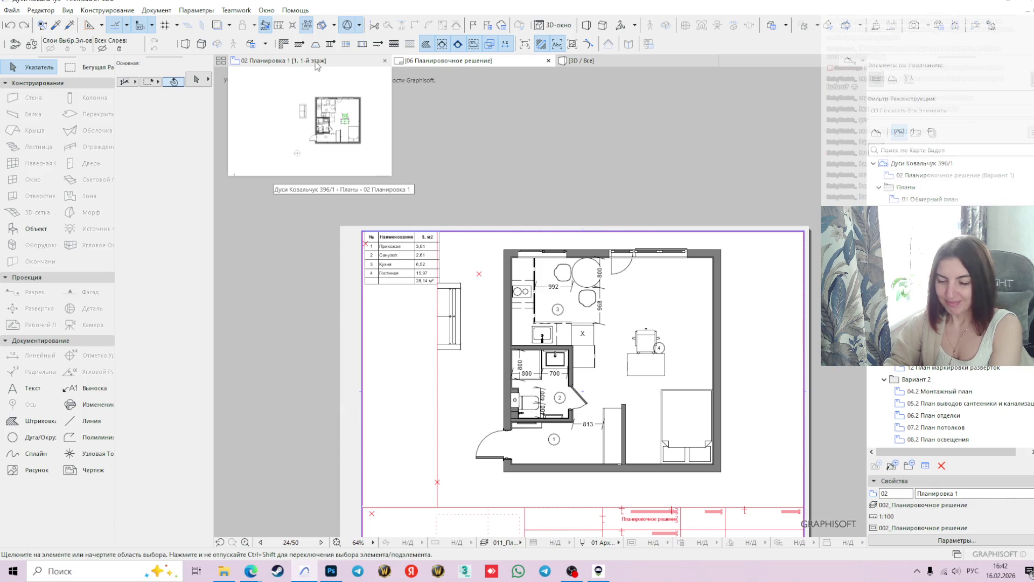
click(318, 60)
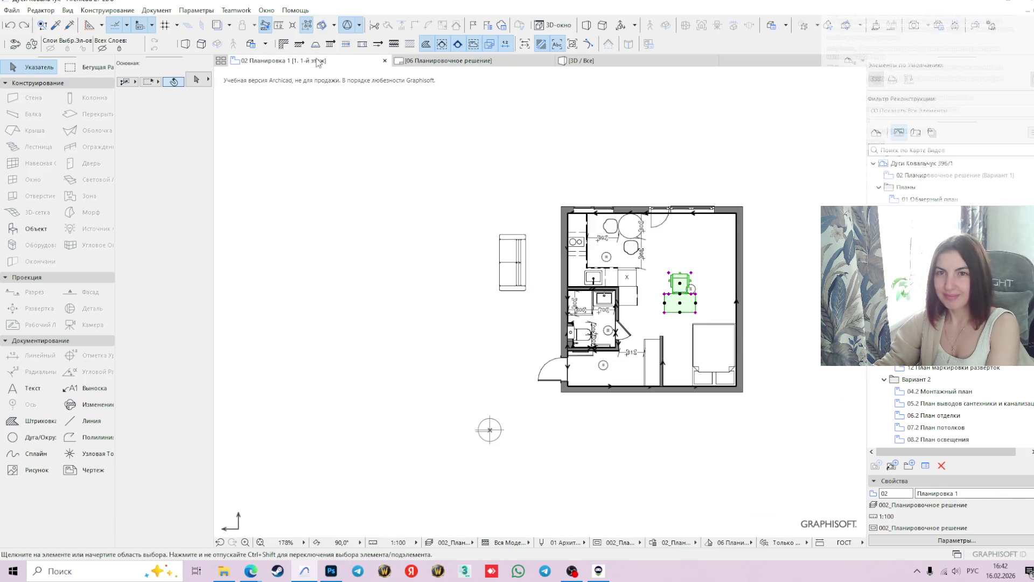
scroll(809, 324, up, 3)
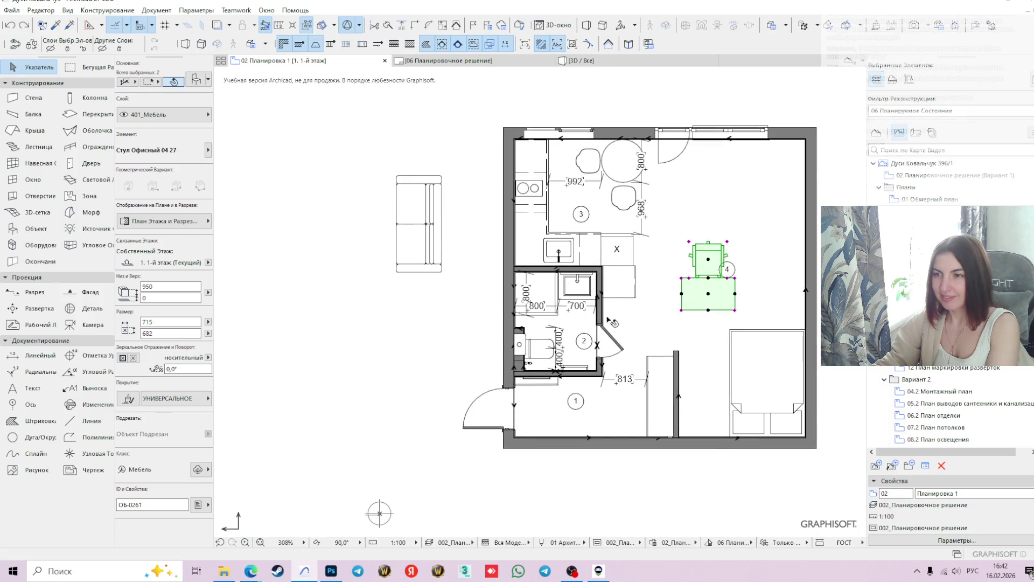
click(757, 272)
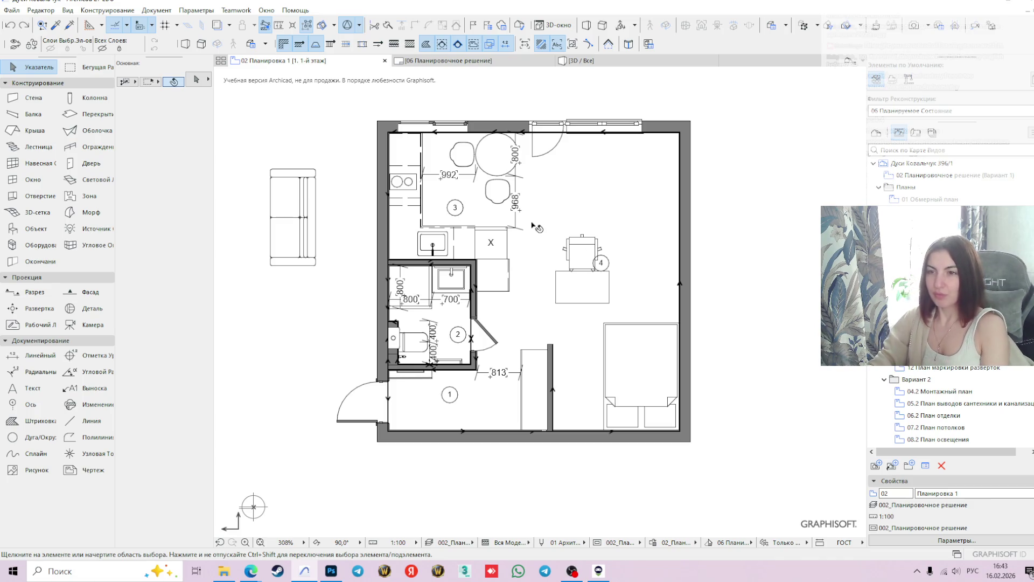
Set the plan orientation to 0° and pan to bring the sofa into view
click(351, 543)
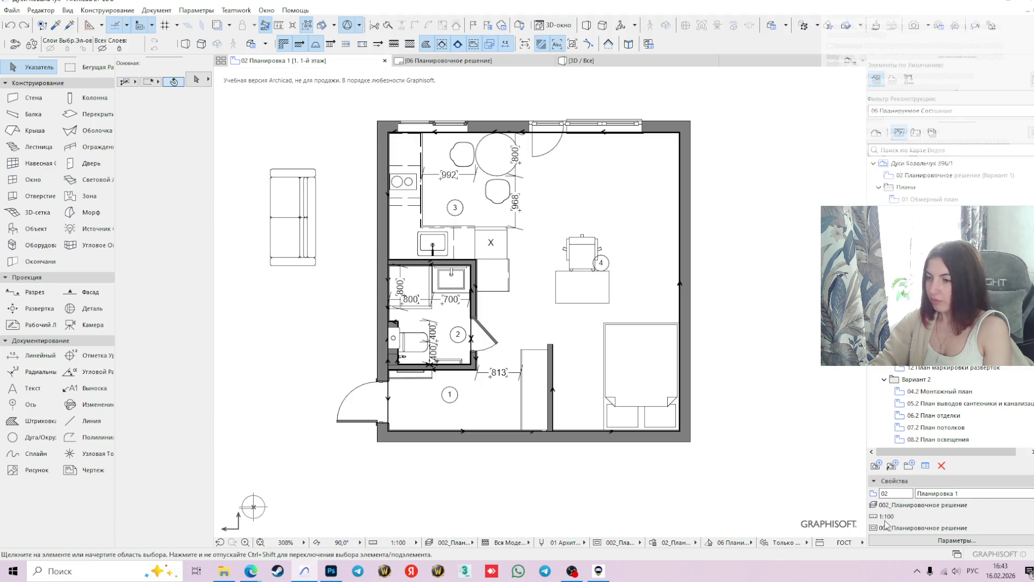
click(888, 538)
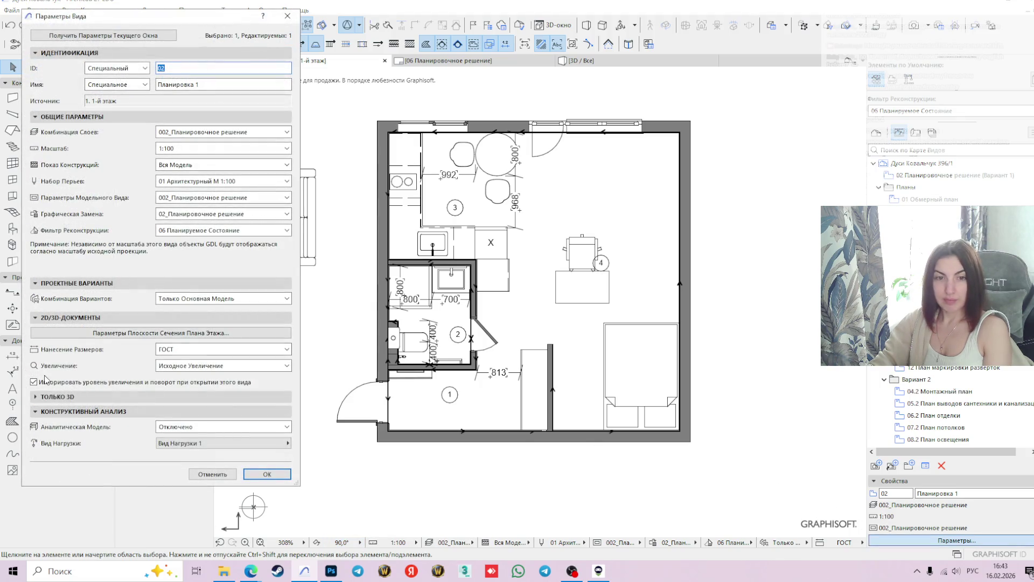
click(226, 474)
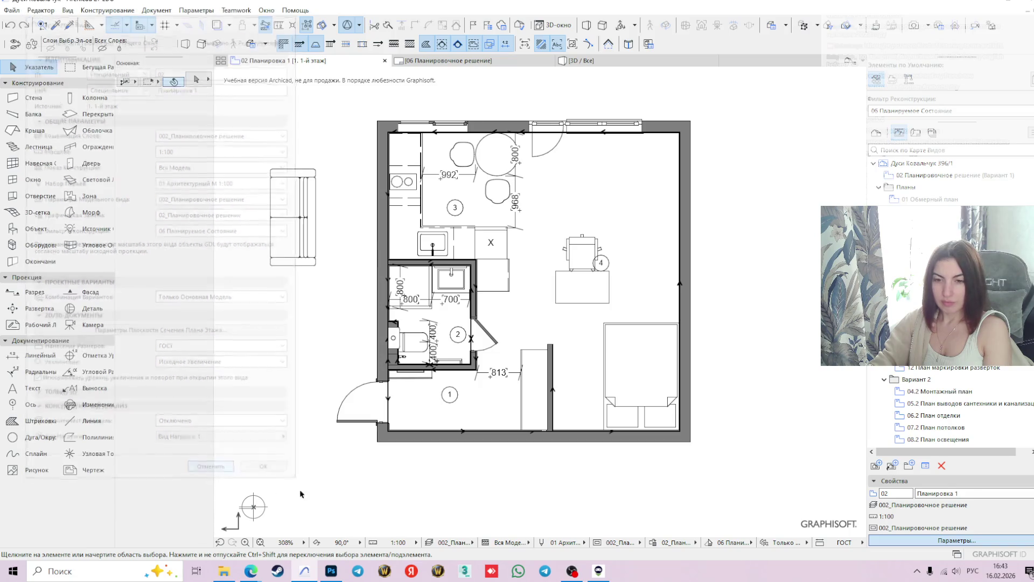
click(358, 542)
click(415, 500)
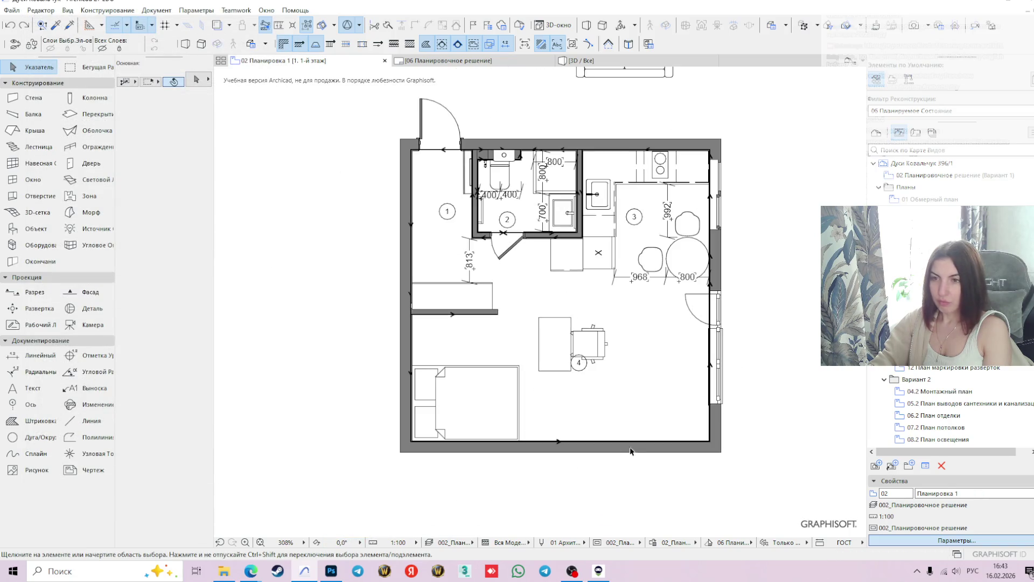
middle_drag(662, 372, 575, 432)
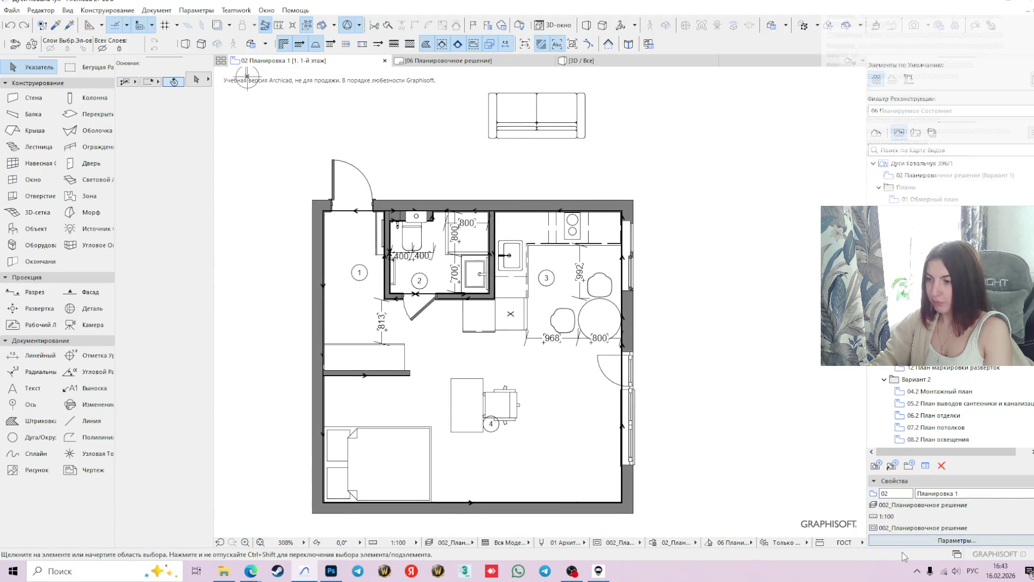
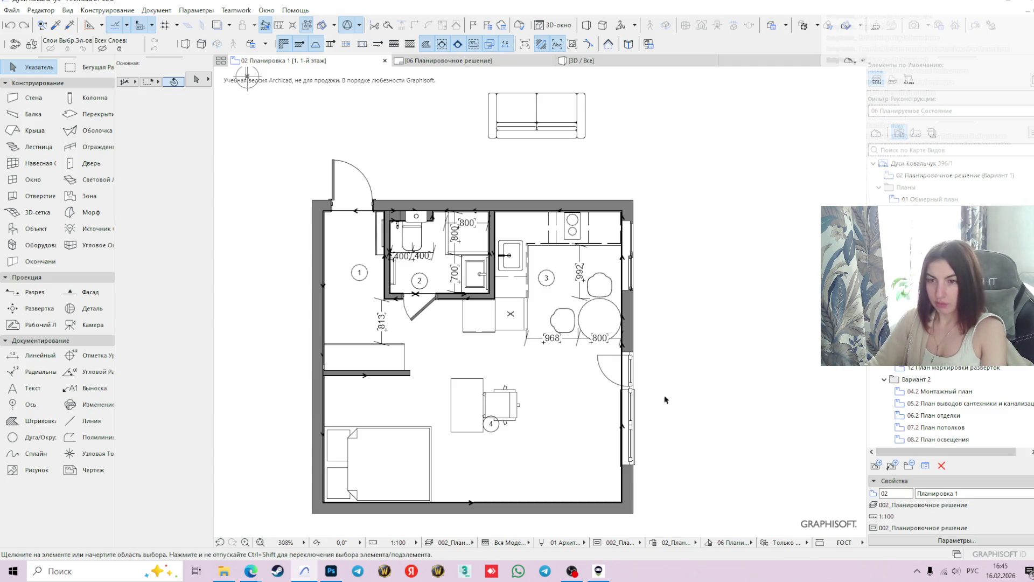
Centre the apartment plan in the view and switch to the Object tool
middle_drag(670, 369, 763, 321)
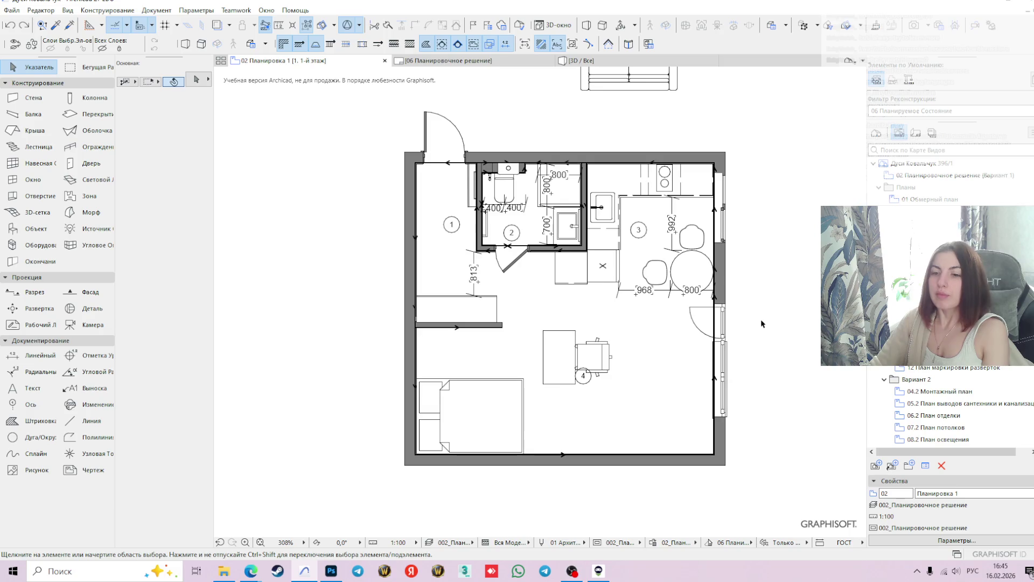
key(XF86AudioLowerVolume)
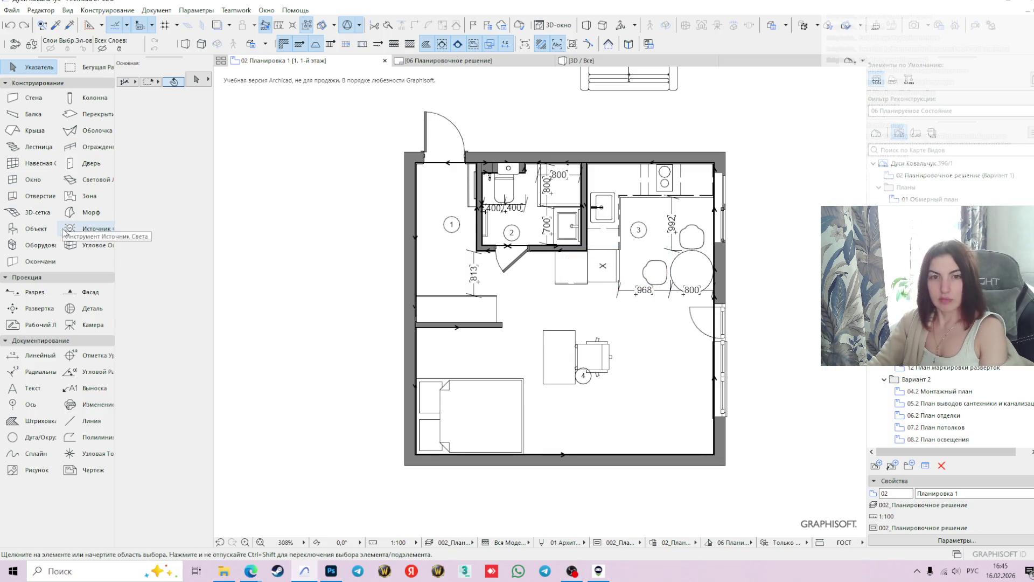
click(37, 229)
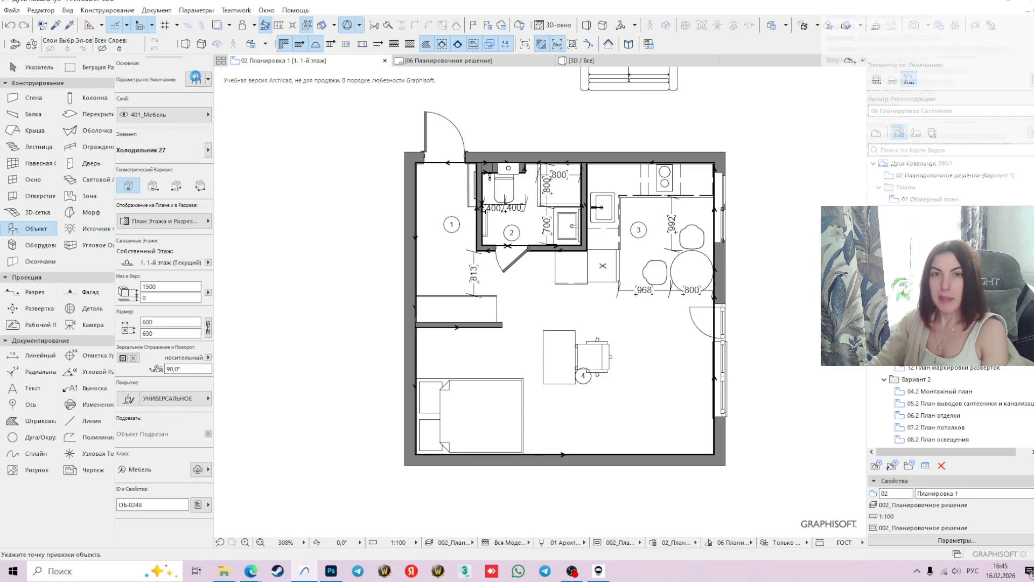
Open Object Default Settings, where the 'холо' search lists Холодильник 27
key(ctrl+t)
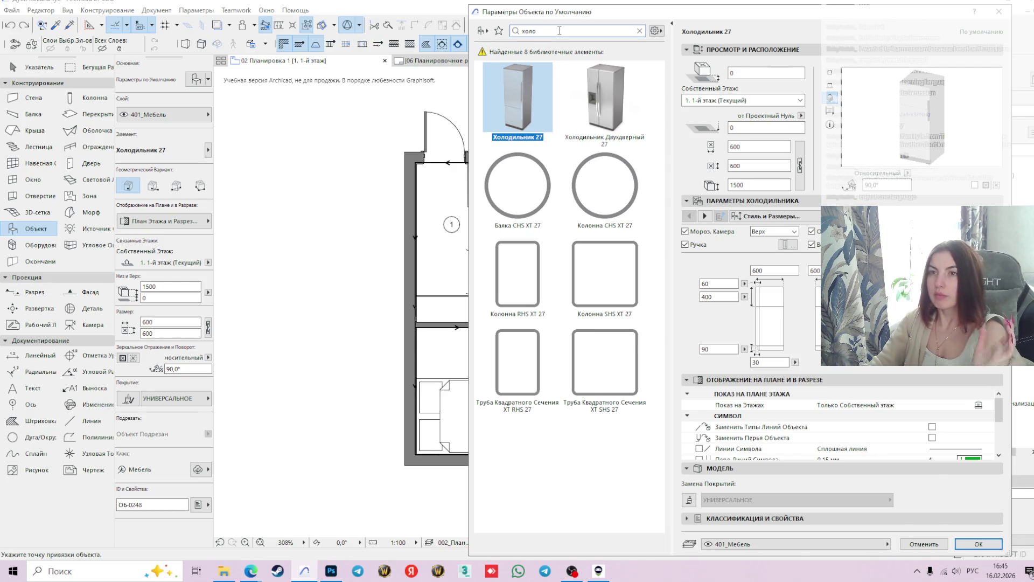
Clear the 'холо' library search and move the settings dialog aside to reveal the plan
key(BackSpace)
key(BackSpace)
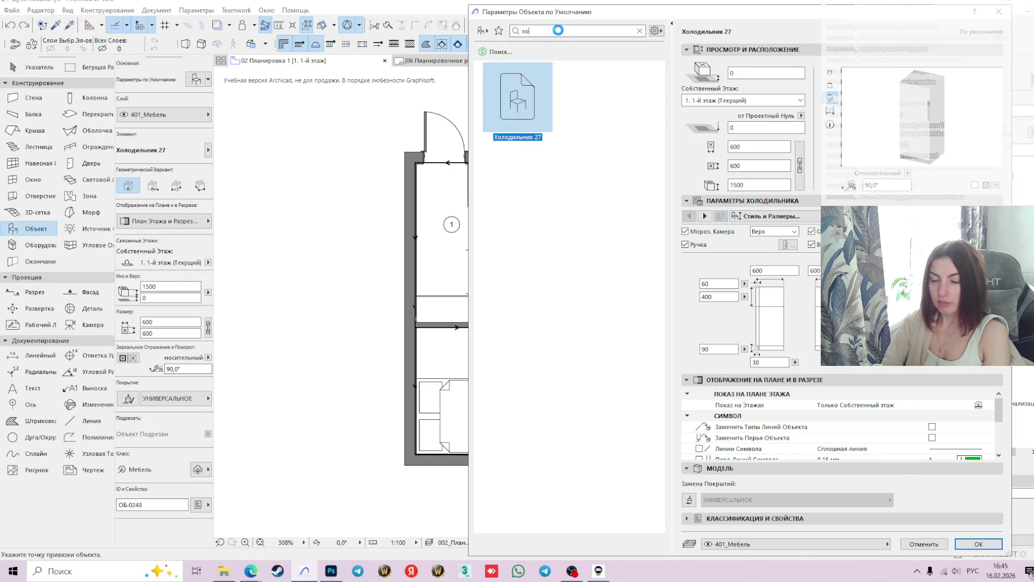
key(BackSpace)
key(BackSpace)
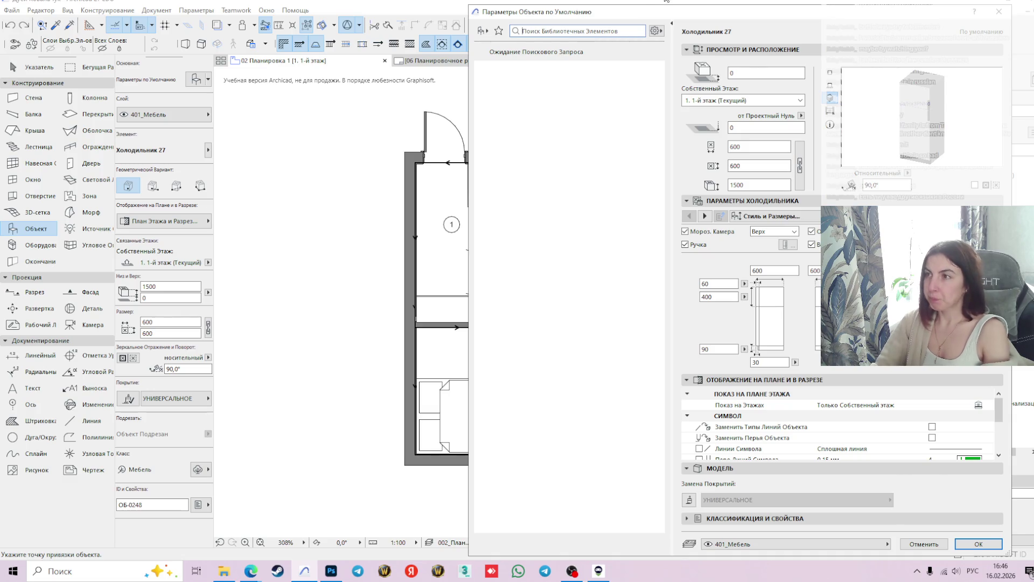
mouse_move(722, 17)
mouse_down()
mouse_move(712, 471)
mouse_move(749, 481)
mouse_move(749, 393)
mouse_move(784, 500)
mouse_move(748, 182)
mouse_move(633, 23)
mouse_move(687, 51)
mouse_up()
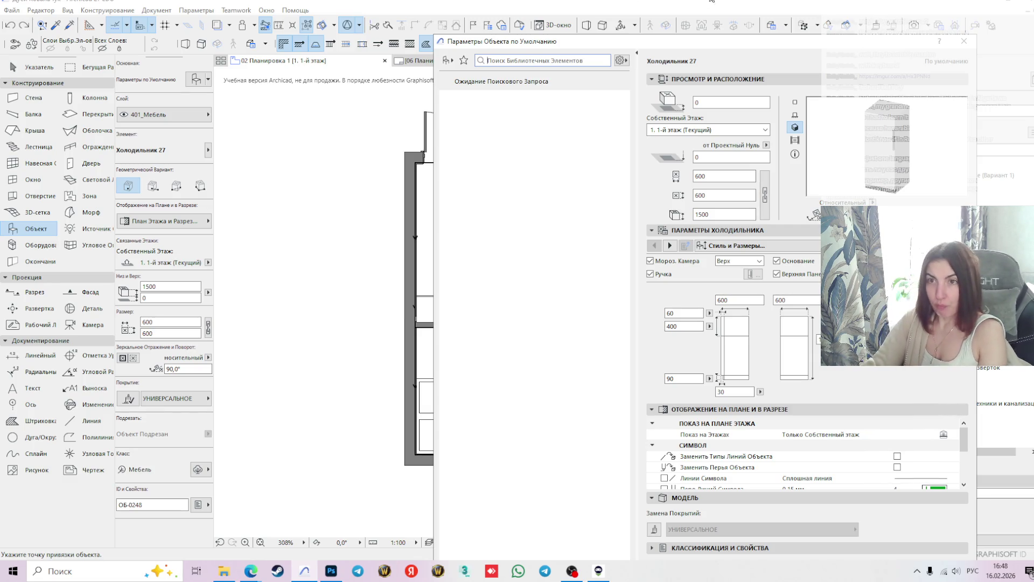
Close the Object Default Settings dialog, keeping Холодильник 27 ready to place
click(965, 42)
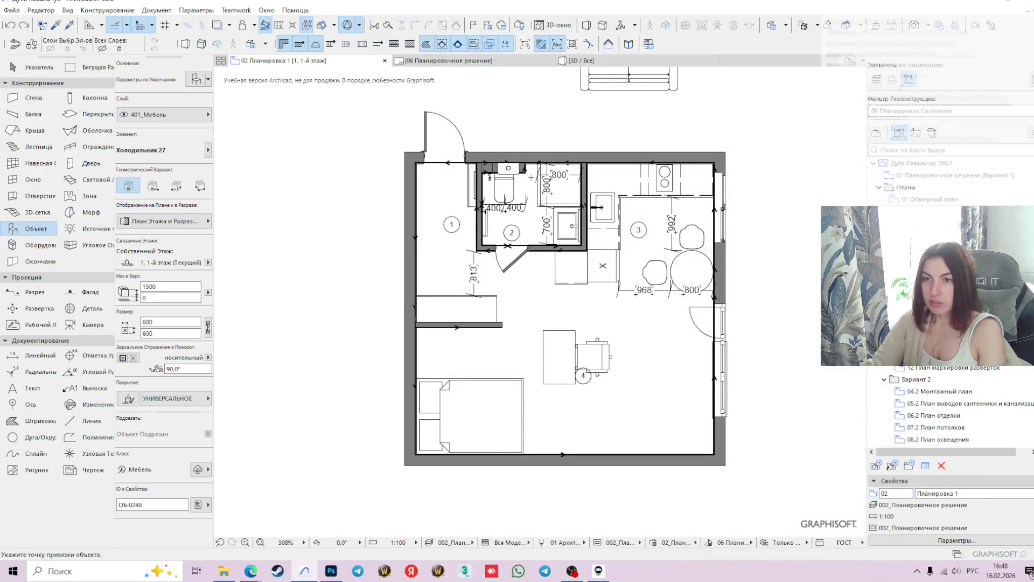
Zoom in on the plan, then reopen and close the object settings for Холодильник 27
scroll(477, 412, up, 3)
click(197, 79)
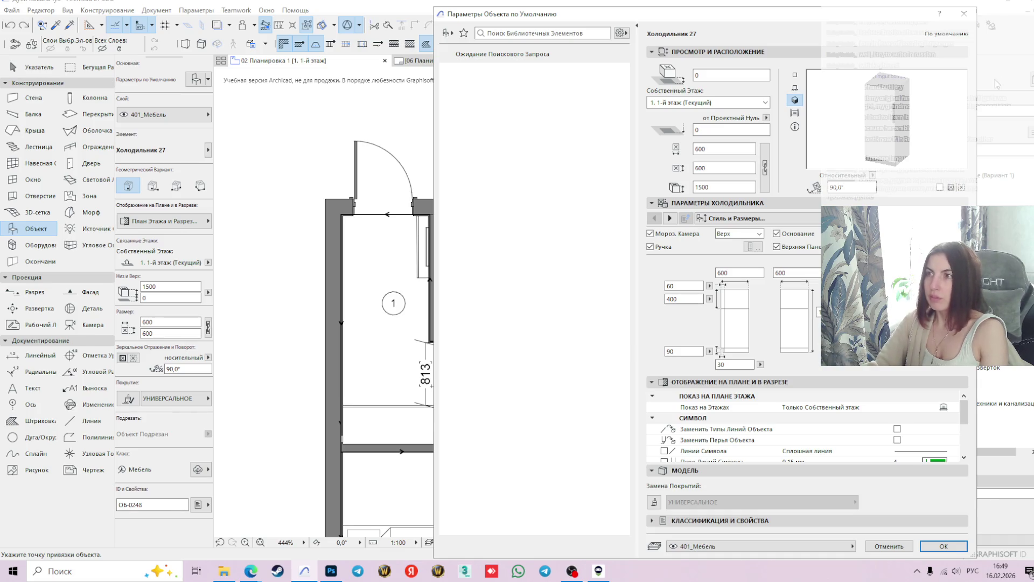
click(964, 12)
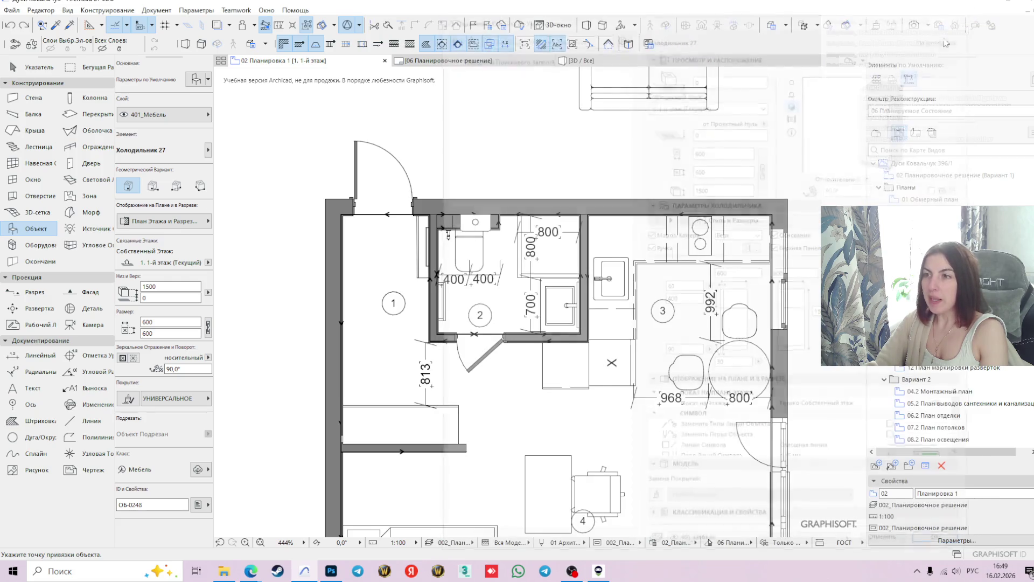
Pan the plan to show the bedroom area and return to the Arrow selection tool
mouse_move(533, 453)
middle_down()
mouse_move(578, 391)
mouse_move(613, 304)
middle_up()
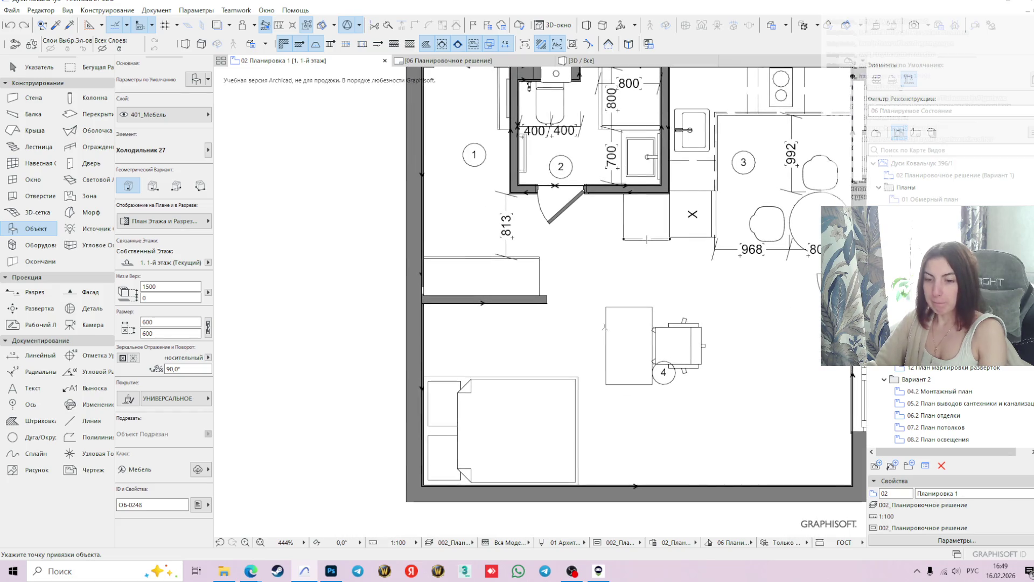
key(Escape)
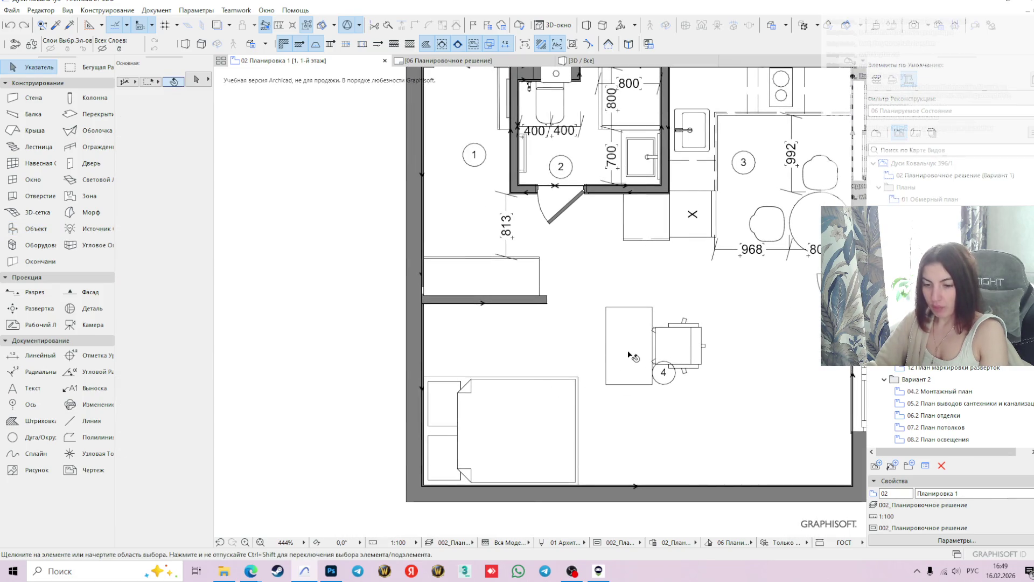